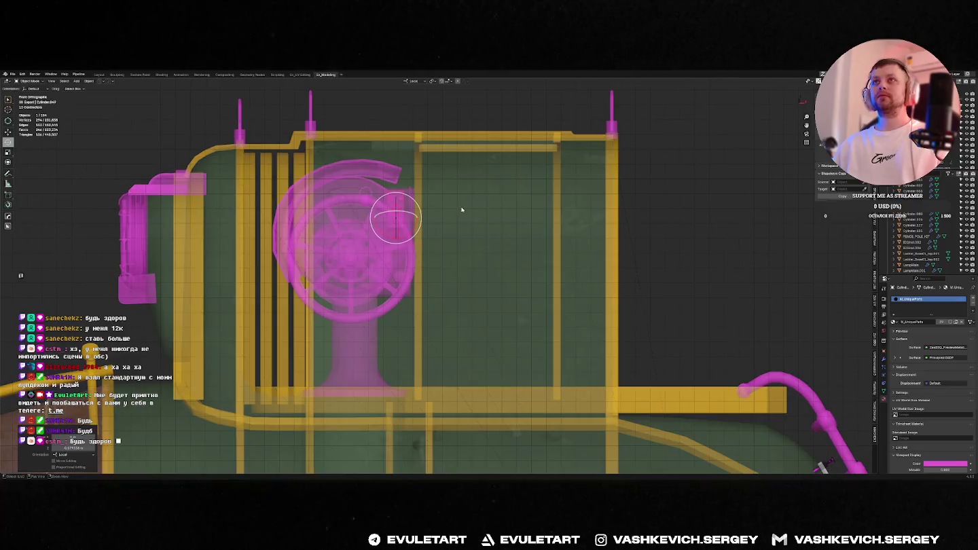
key(alt+z)
In X-ray top view, duplicate the selected magenta fitting and slide the copy along X.
key(KP_7)
key(shift+d)
key(x)
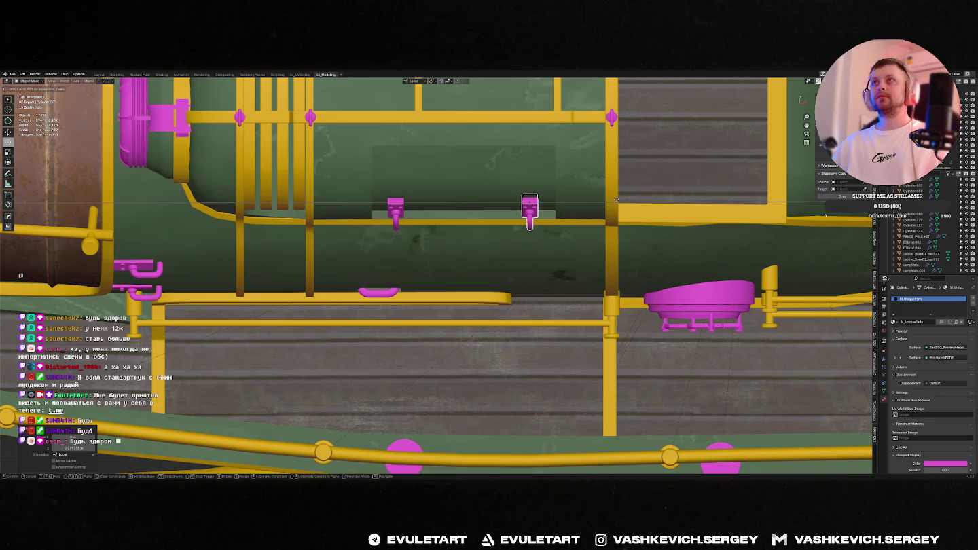
click(617, 198)
Duplicate the small pink capsule (Cube.193) and lift the copy onto the cabin roof.
mouse_move(530, 204)
middle_down()
mouse_move(475, 253)
mouse_move(636, 296)
middle_up()
scroll(636, 297, down, 4)
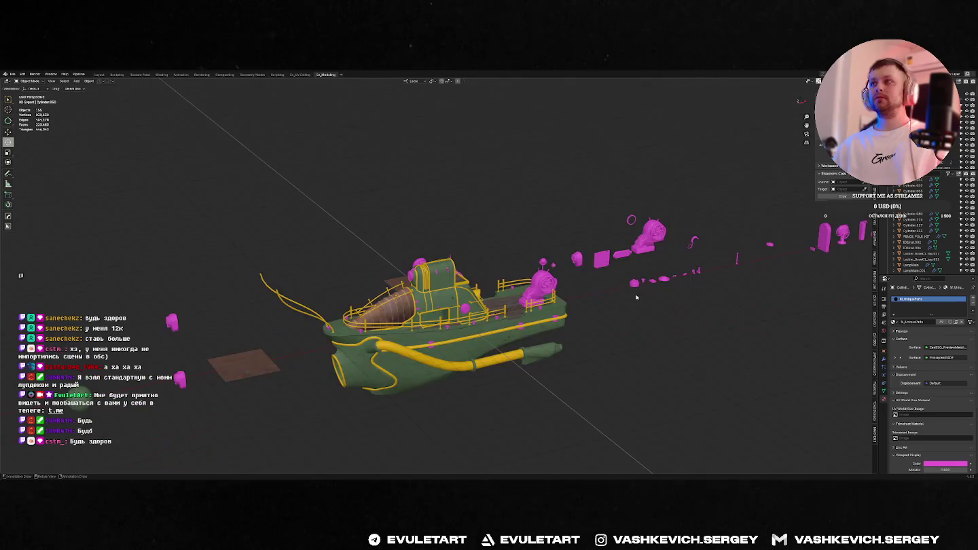
click(622, 252)
shift+right_click(622, 253)
key(KP_1)
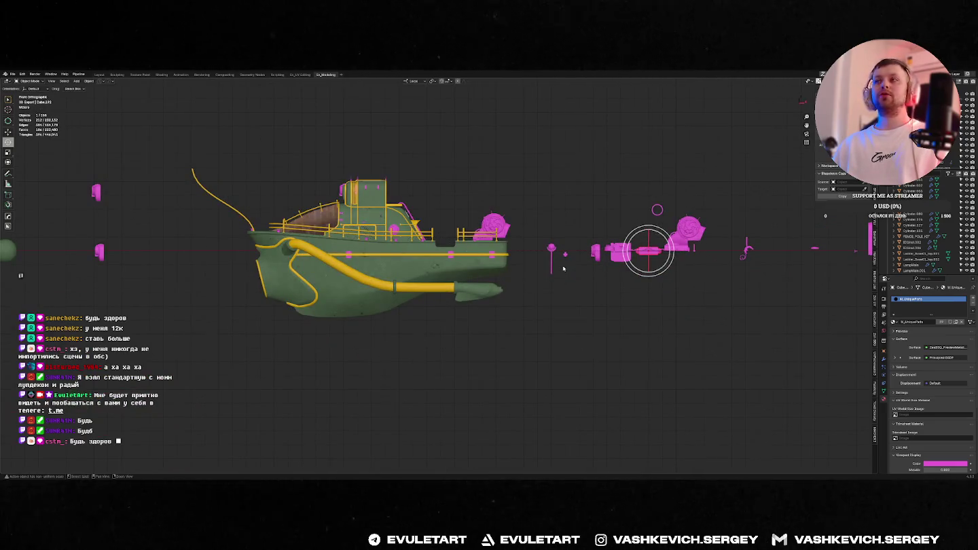
key(shift+d)
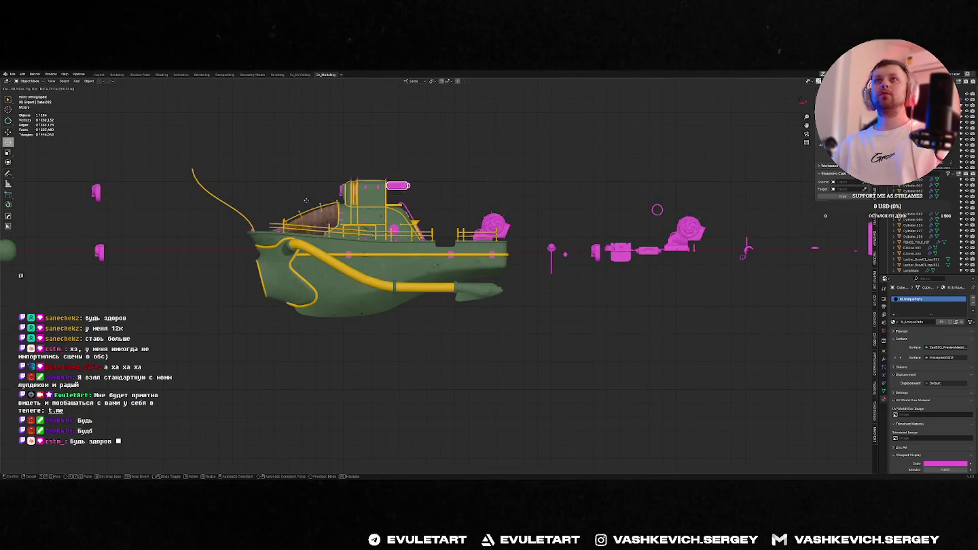
middle_drag(285, 207, 311, 249)
click(312, 249)
Compare the pink plaque with the reference model and slide it along its local Y axis.
key(f)
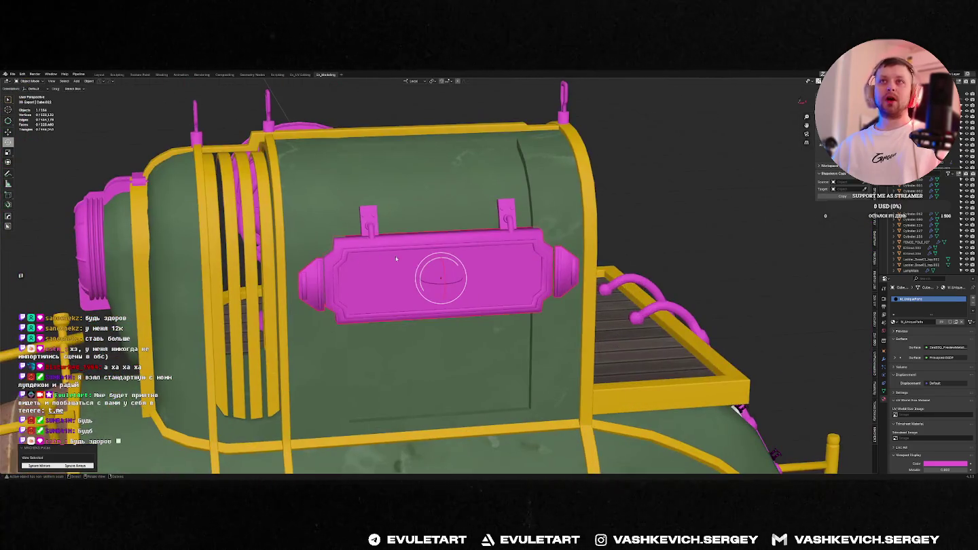
key(alt+Tab)
key(alt+Tab)
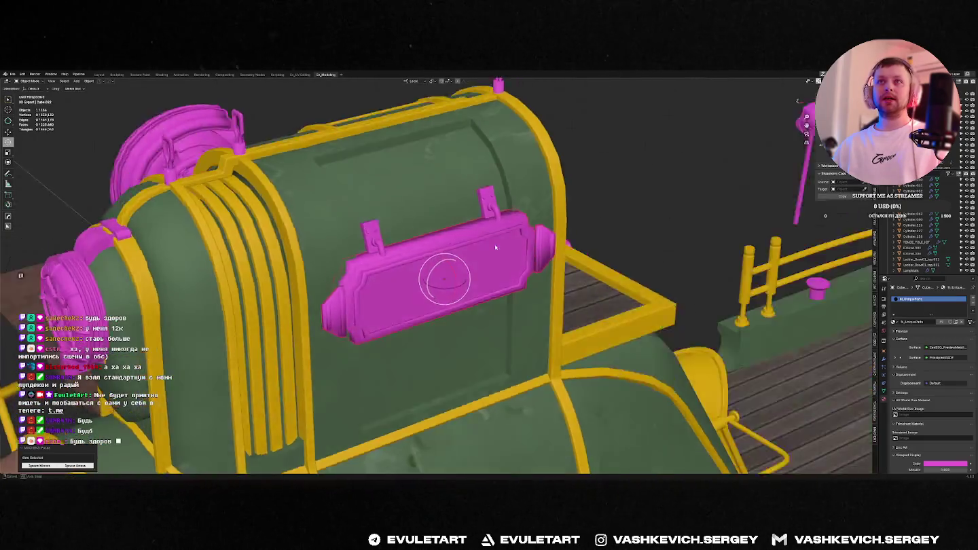
middle_drag(448, 277, 530, 269)
key(g)
key(y)
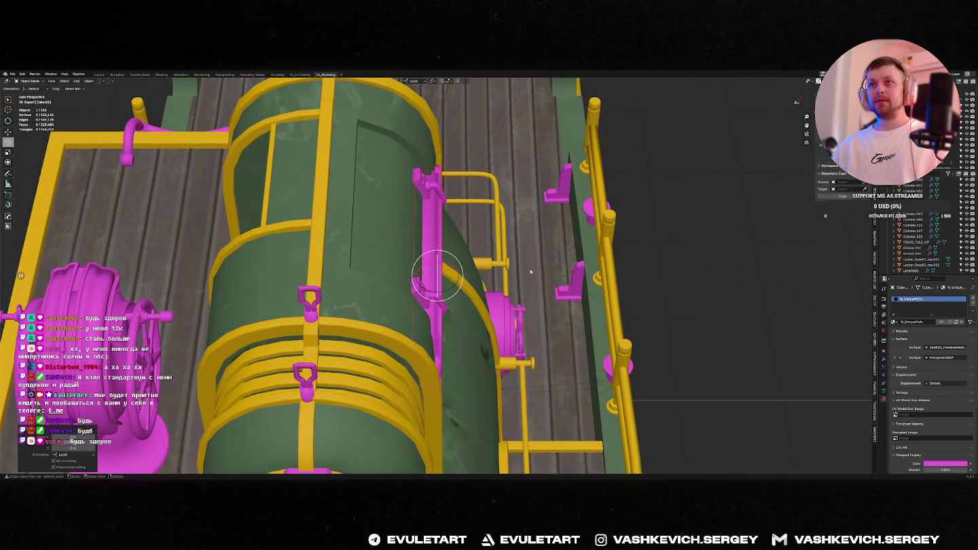
click(530, 272)
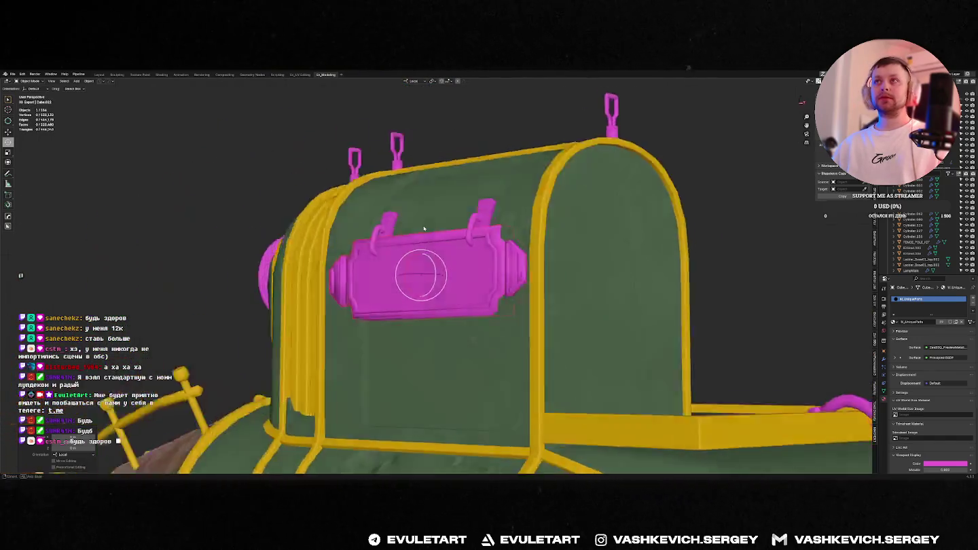
Adjust the plaque's height along its local Z axis.
middle_drag(434, 271, 407, 231)
key(g)
key(z)
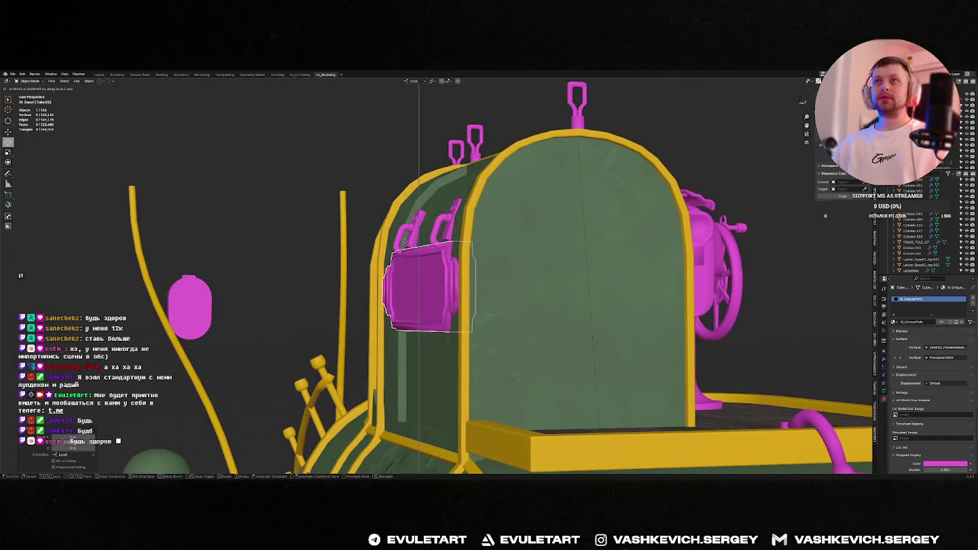
click(404, 241)
middle_drag(404, 241, 401, 256)
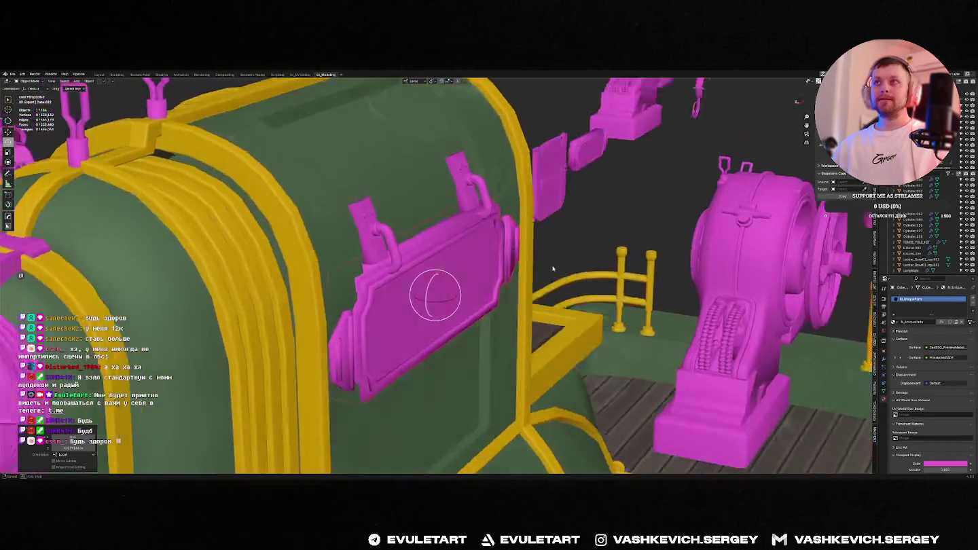
Frame the pink plate, move it along local Z, then view the whole boat from the side.
middle_drag(553, 268, 559, 262)
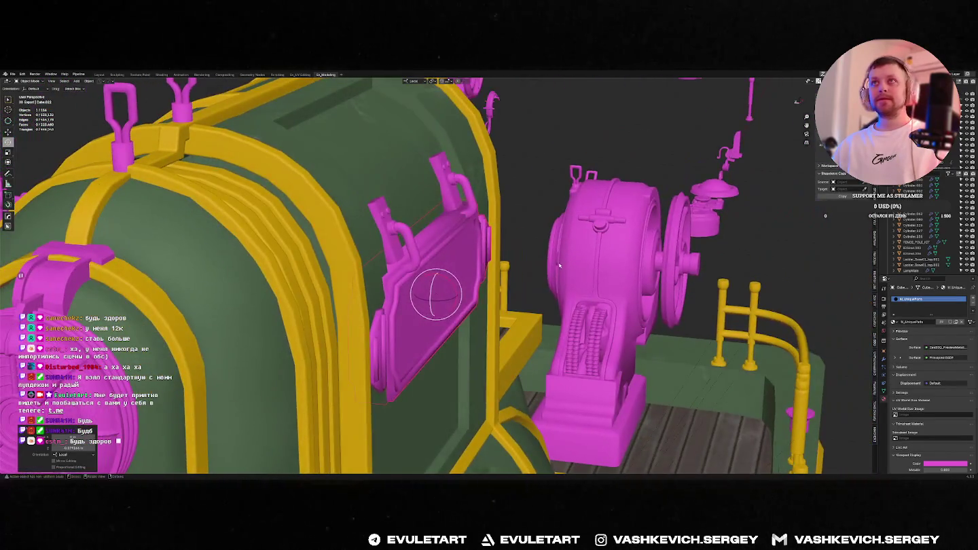
key(KP_Decimal)
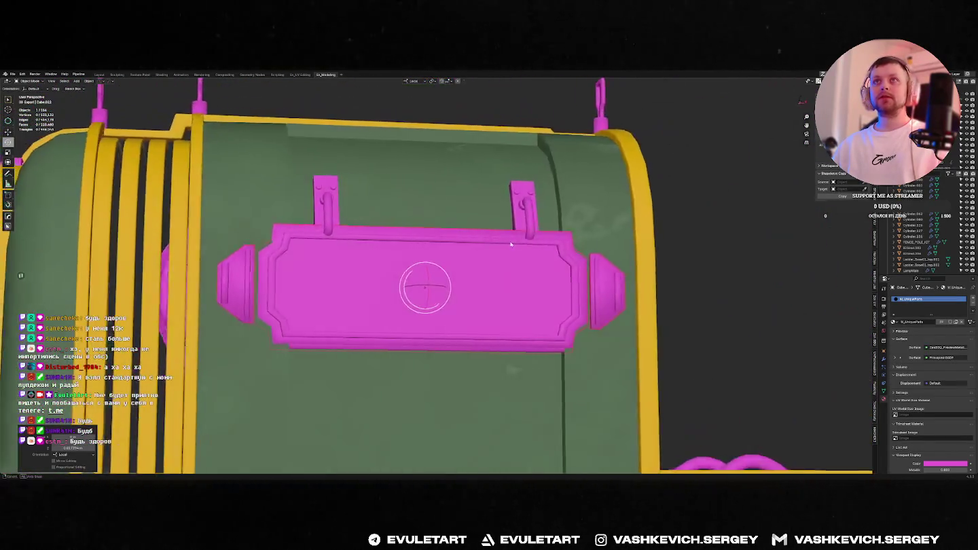
middle_drag(559, 262, 468, 261)
key(g)
key(z)
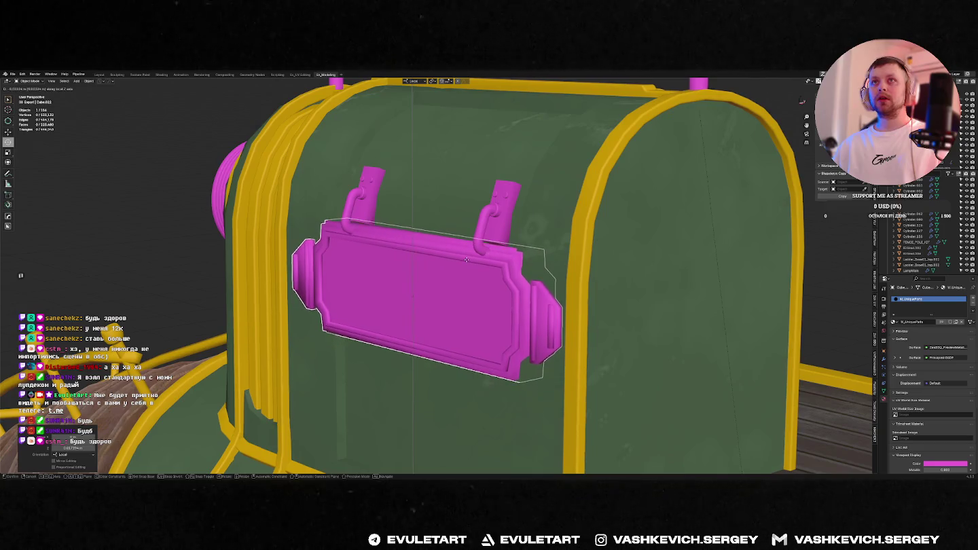
middle_drag(467, 261, 529, 290)
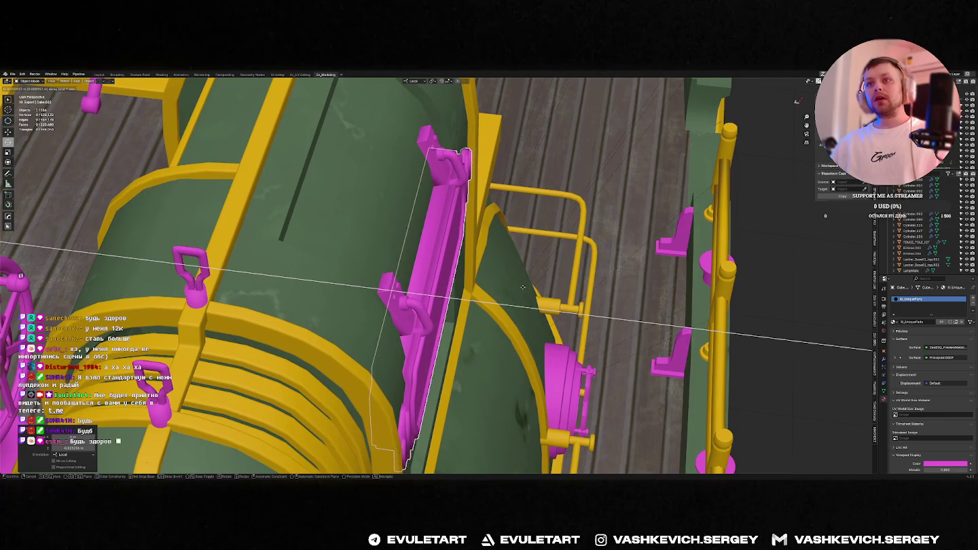
click(437, 285)
scroll(437, 285, down, 5)
scroll(437, 285, down, 5)
middle_drag(428, 284, 546, 211)
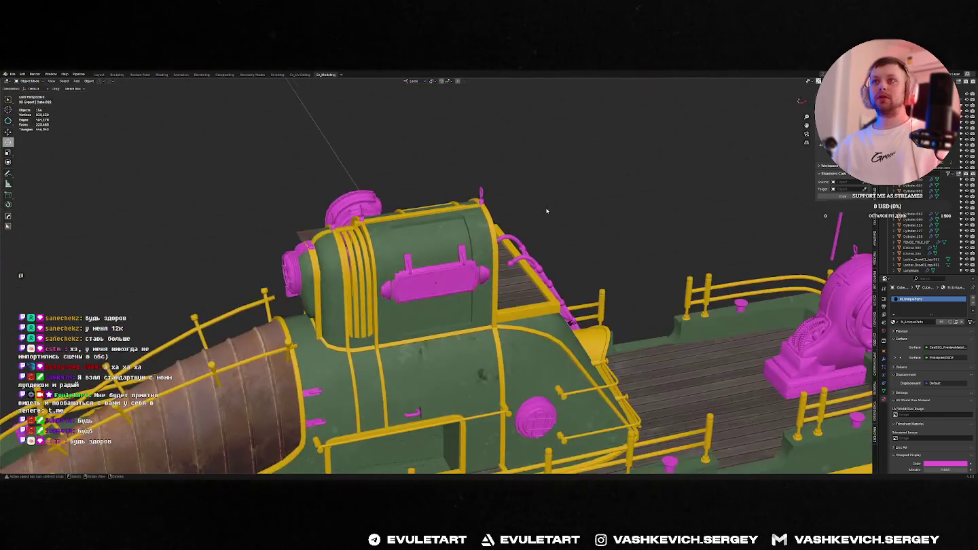
scroll(547, 211, down, 3)
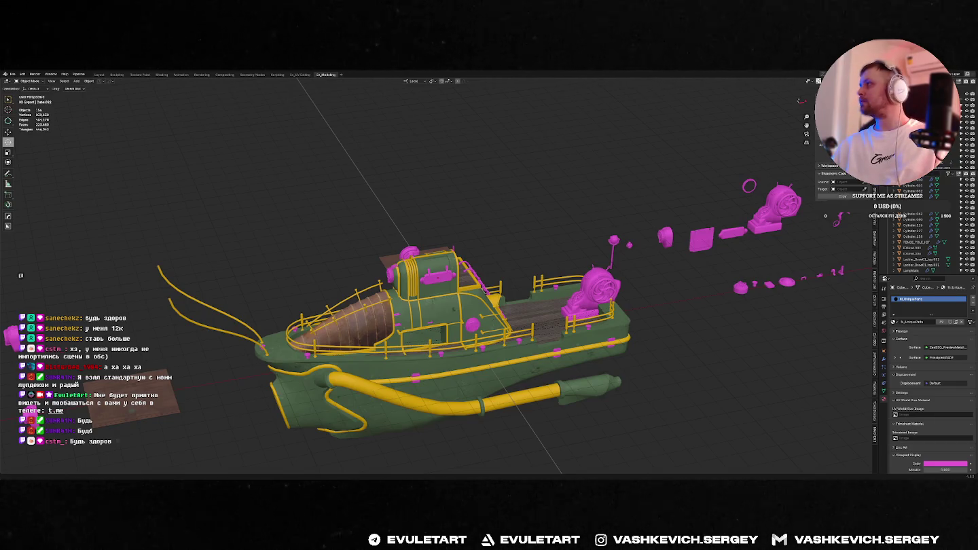
Select a loose pink part and try moving its geometry in Edit Mode, then return to Object Mode.
middle_drag(478, 226, 509, 248)
click(441, 268)
key(Tab)
key(g)
key(Escape)
key(Tab)
mouse_move(512, 248)
middle_down()
mouse_move(571, 263)
mouse_move(573, 314)
middle_up()
Check the boat against the pink reference model in the other window, then switch back.
key(alt+Tab)
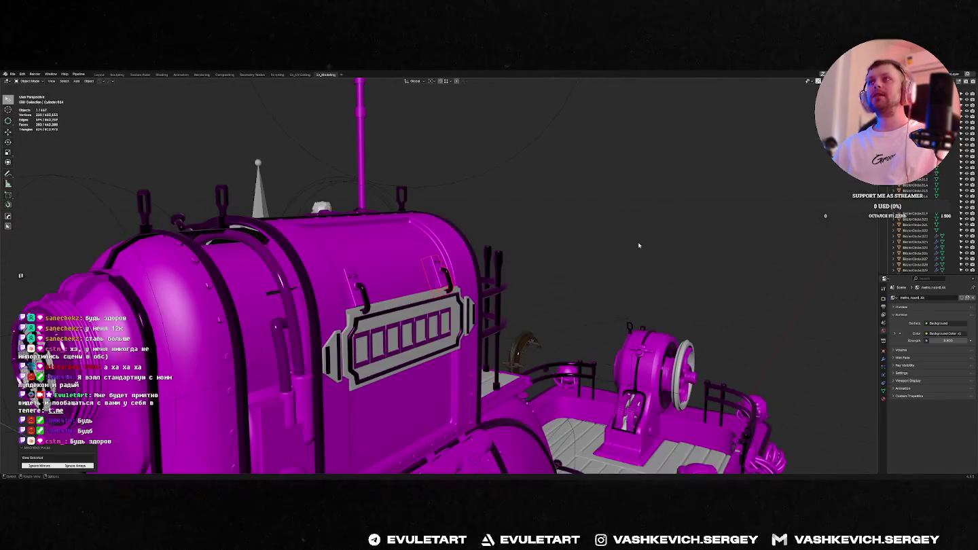
key(f)
mouse_move(540, 166)
middle_down()
mouse_move(583, 253)
mouse_move(553, 254)
middle_up()
key(alt+Tab)
key(alt+Tab)
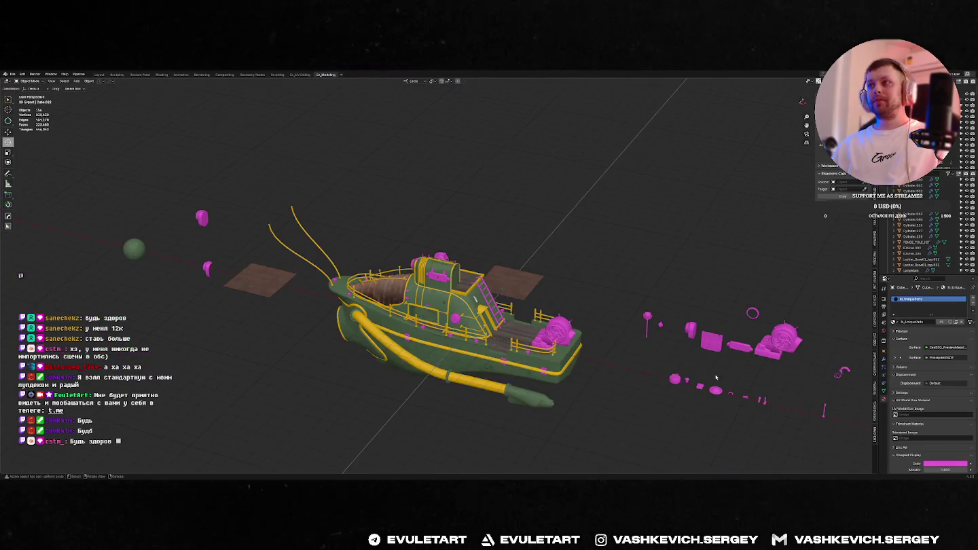
In the hull's Edit Mode, pick the small rod piece with L and move it, then select a deck fitting.
mouse_move(761, 394)
middle_down()
mouse_move(611, 338)
mouse_move(400, 335)
middle_up()
click(518, 263)
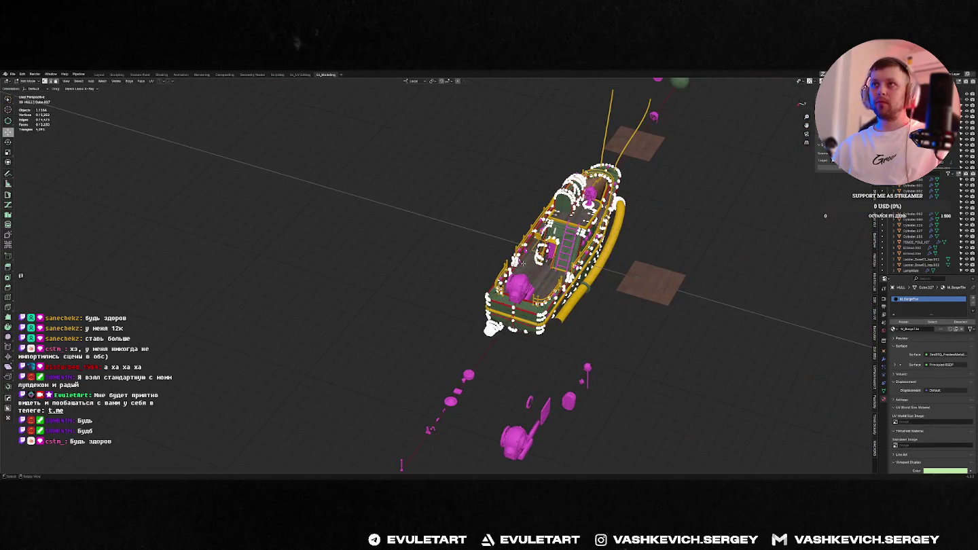
key(Tab)
key(l)
key(g)
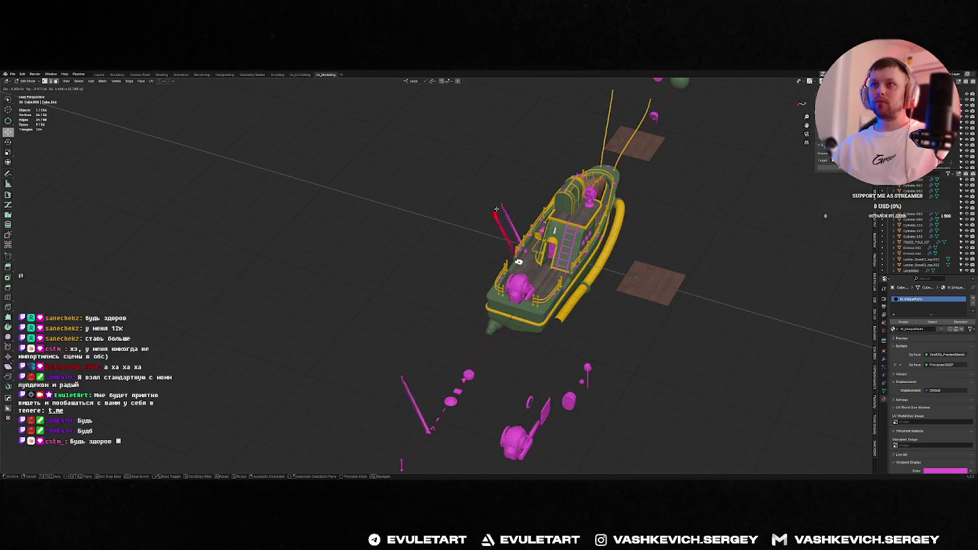
key(Tab)
scroll(543, 231, up, 5)
click(618, 244)
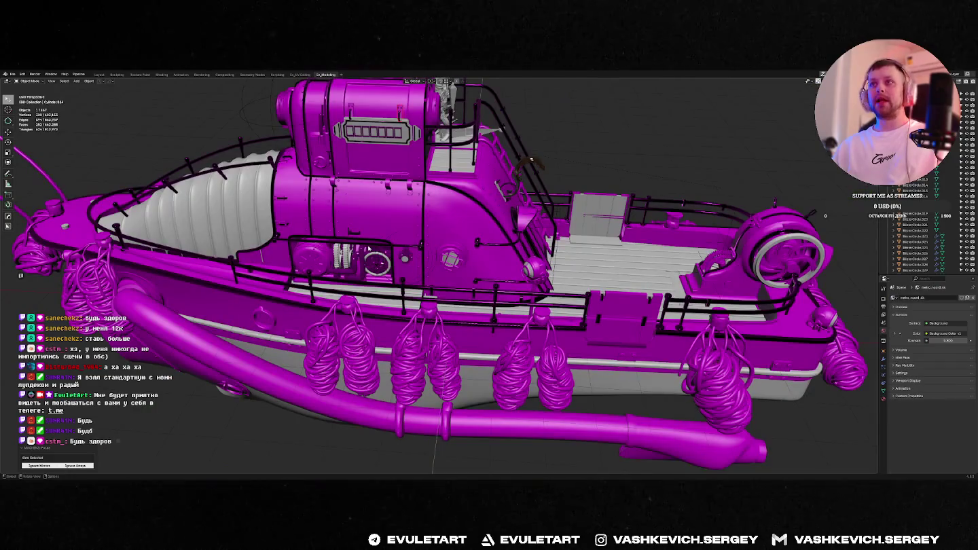
mouse_move(368, 248)
middle_down()
mouse_move(704, 265)
mouse_move(582, 267)
mouse_move(531, 118)
mouse_move(572, 229)
mouse_move(481, 234)
middle_up()
Duplicate the small pink deck fitting (Cube.002) in top view, checking the magenta reference.
click(481, 233)
key(KP_7)
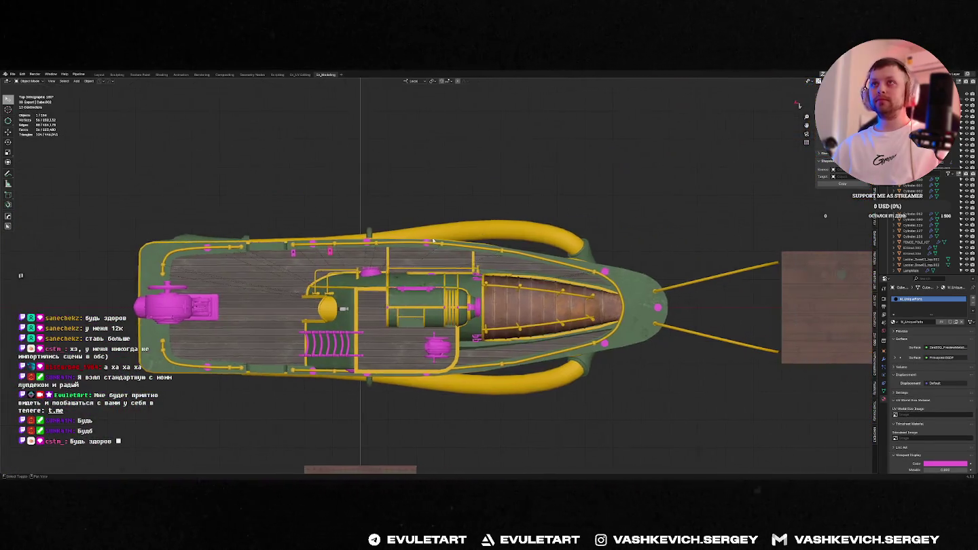
middle_drag(438, 240, 588, 266)
key(shift+d)
scroll(589, 265, up, 3)
key(KP_7)
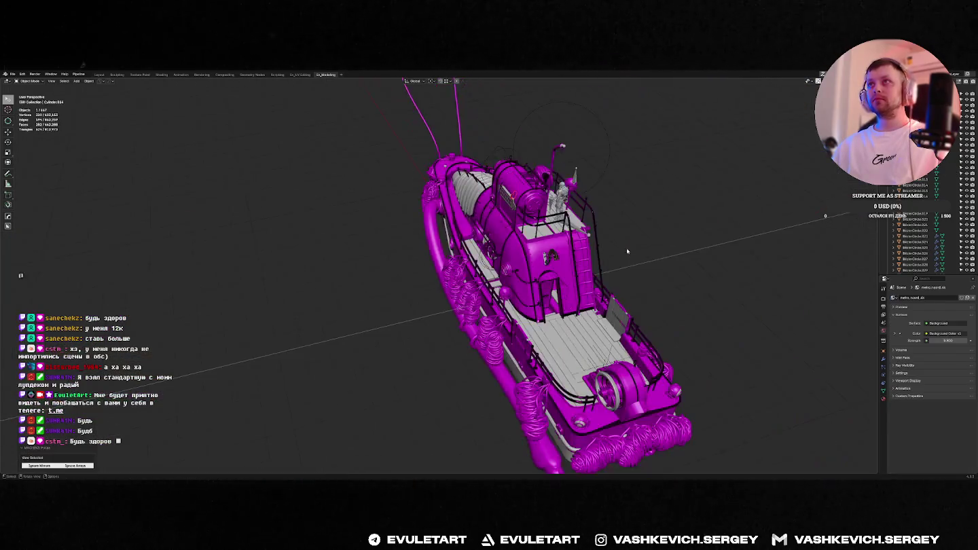
key(KP_Decimal)
mouse_move(582, 283)
middle_down()
mouse_move(642, 251)
mouse_move(498, 212)
mouse_move(495, 288)
mouse_move(547, 289)
middle_up()
scroll(495, 288, up, 3)
key(ctrl+z)
scroll(547, 288, up, 3)
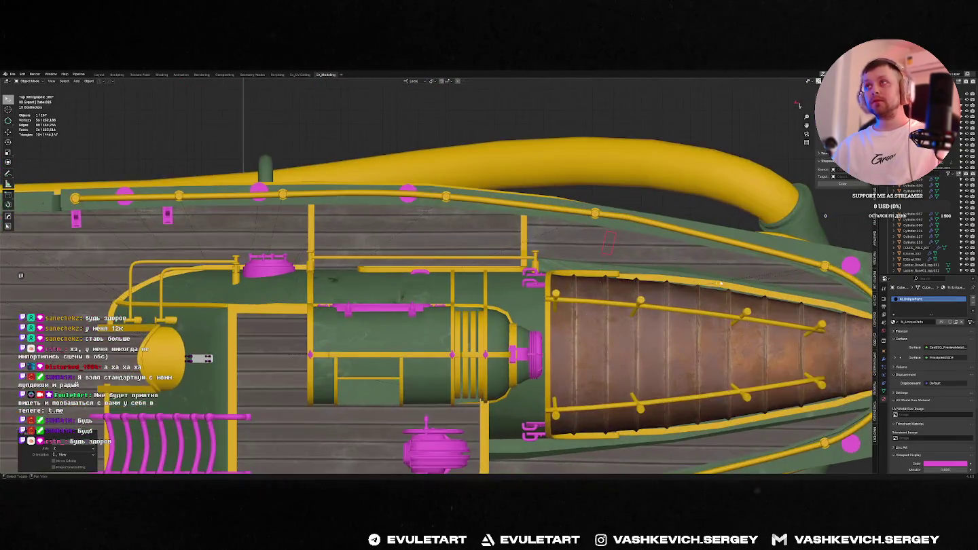
Move and rotate the copied fitting into place beside the bow railing.
key(g)
click(522, 259)
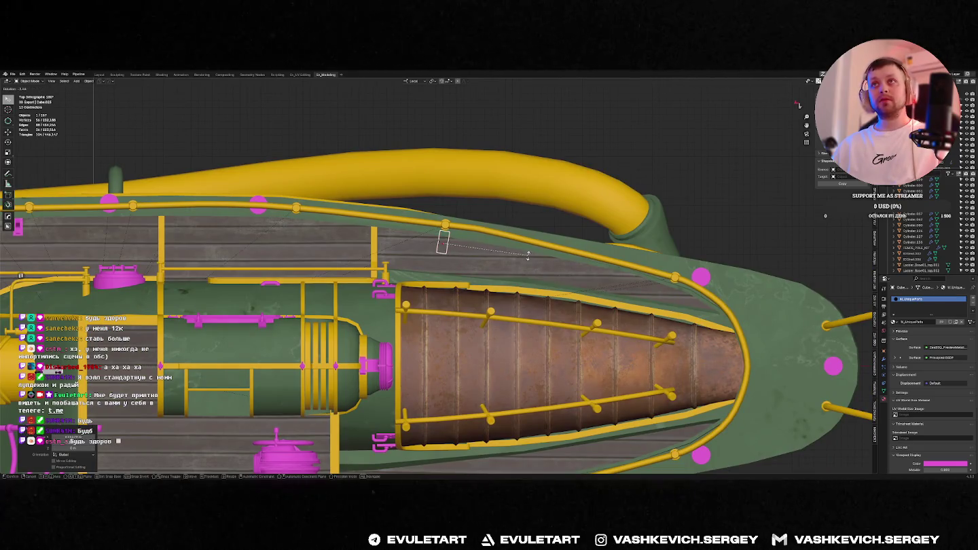
click(527, 255)
scroll(528, 255, down, 3)
mouse_move(528, 255)
middle_down()
mouse_move(588, 204)
mouse_move(504, 239)
middle_up()
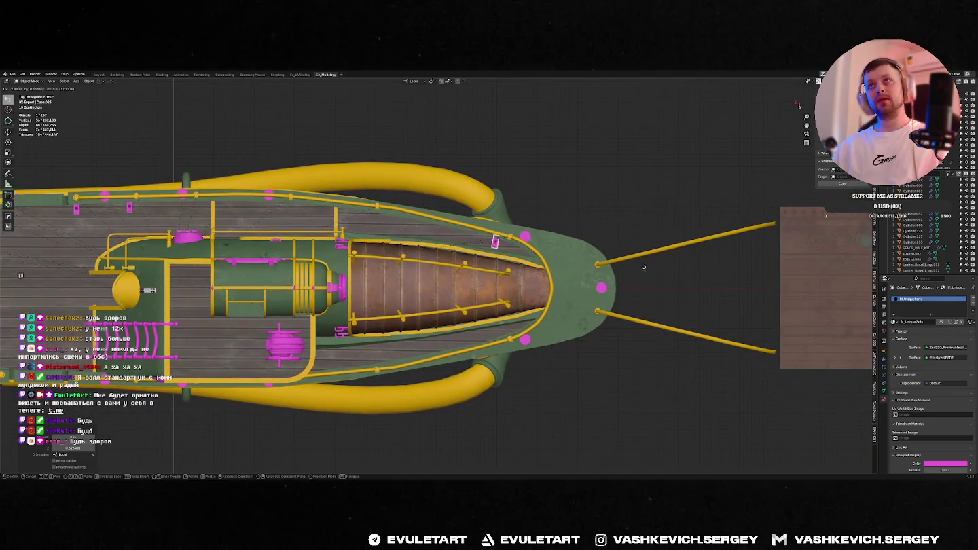
click(581, 265)
key(KP_Decimal)
mouse_move(570, 267)
middle_down()
mouse_move(498, 231)
mouse_move(495, 244)
middle_up()
Switch to Local transform orientation and slide the pink bracket along its local X.
key(ctrl+grave)
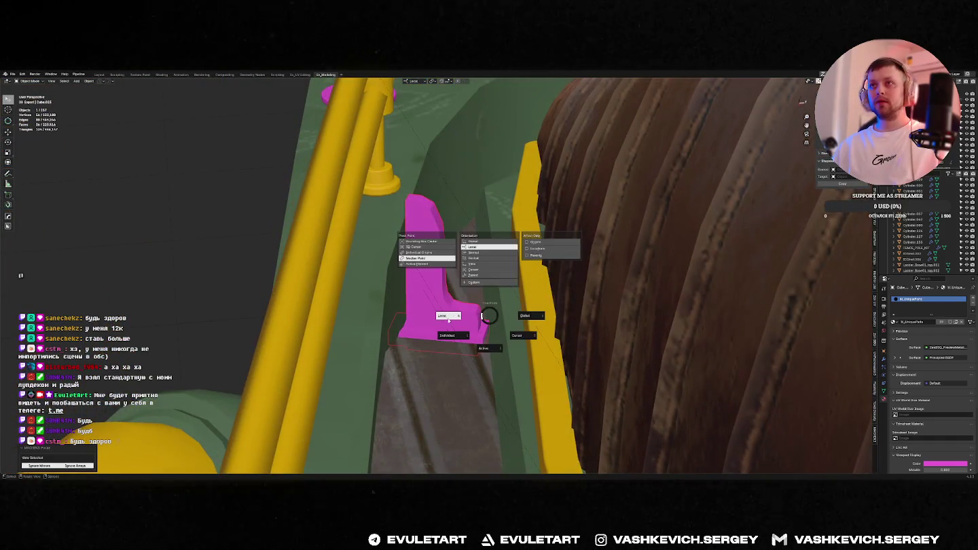
click(488, 258)
key(g)
key(x)
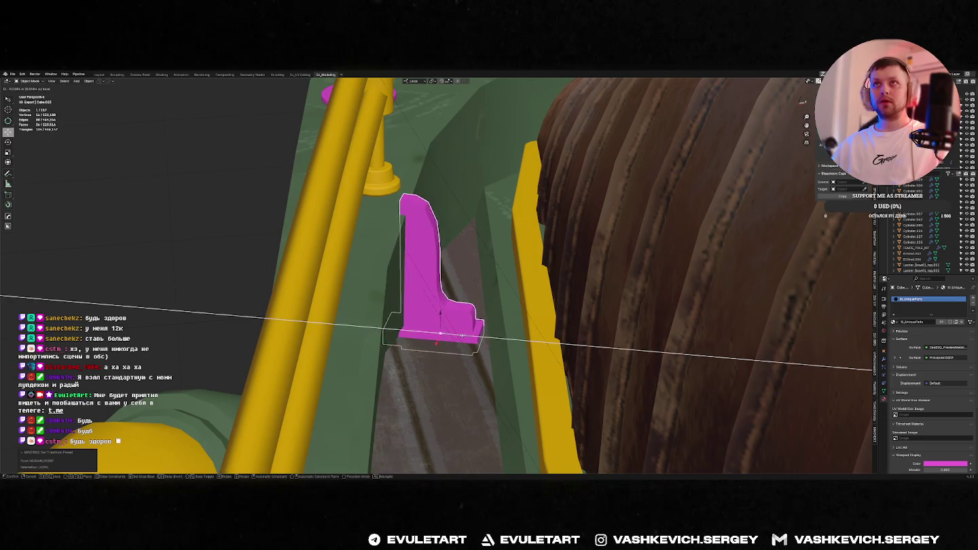
click(447, 314)
scroll(453, 317, down, 6)
middle_drag(454, 316, 498, 328)
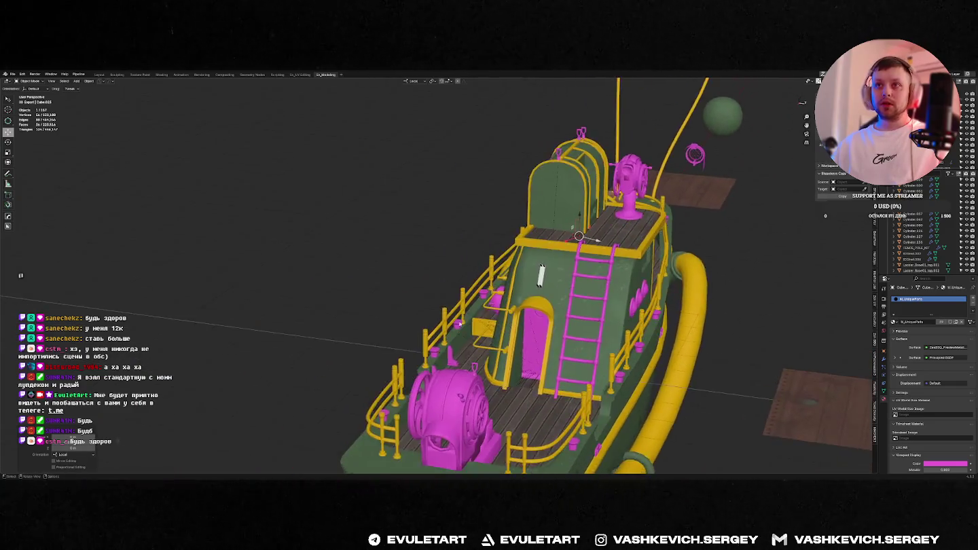
scroll(498, 327, up, 5)
middle_drag(676, 196, 701, 205)
In Edit Mode, box-select the bracket's top vertices in X-ray and raise them along the local axis.
key(Tab)
key(KP_Decimal)
scroll(445, 265, down, 5)
middle_drag(446, 266, 445, 267)
key(alt+z)
drag(457, 311, 392, 264)
key(alt+z)
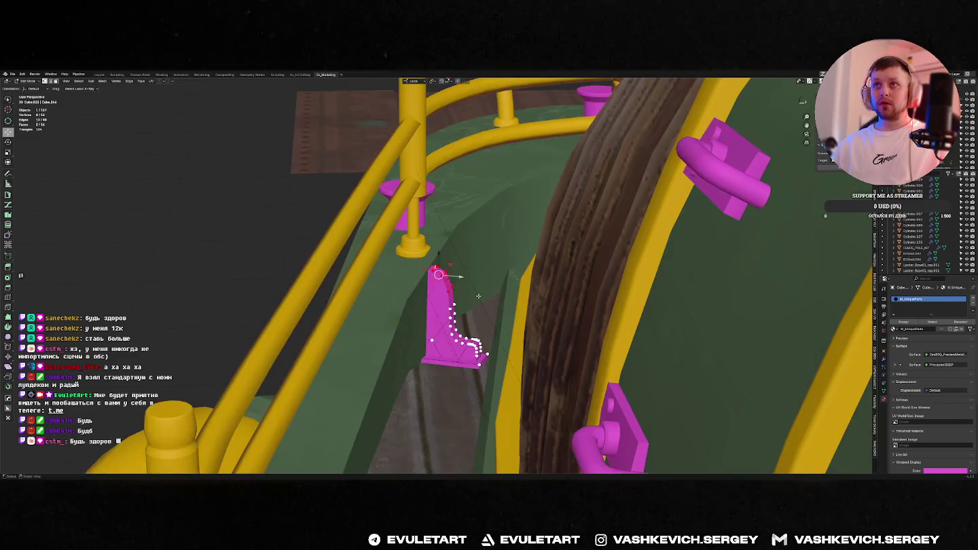
click(477, 304)
key(Tab)
Frame the pink part from above and rotate it into its final orientation.
key(KP_7)
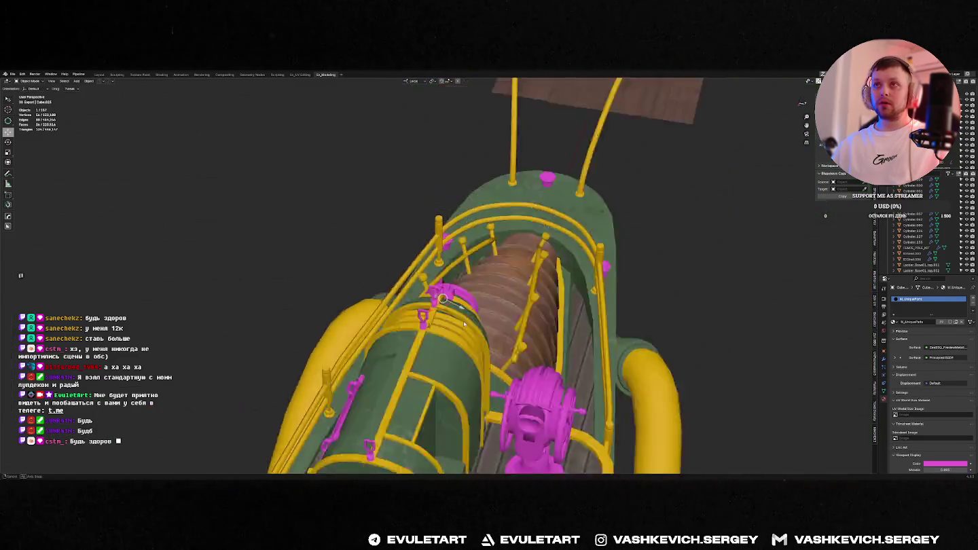
mouse_move(442, 347)
middle_down()
mouse_move(573, 306)
mouse_move(567, 290)
mouse_move(585, 336)
mouse_move(578, 156)
mouse_move(546, 234)
mouse_move(397, 237)
mouse_move(534, 300)
mouse_move(204, 286)
middle_up()
scroll(585, 335, down, 5)
key(KP_Decimal)
key(r)
click(547, 232)
scroll(465, 183, up, 3)
scroll(493, 281, down, 2)
Zoom in on the small pink clamp by the railing, briefly toggling local view.
scroll(524, 297, up, 3)
scroll(705, 319, up, 4)
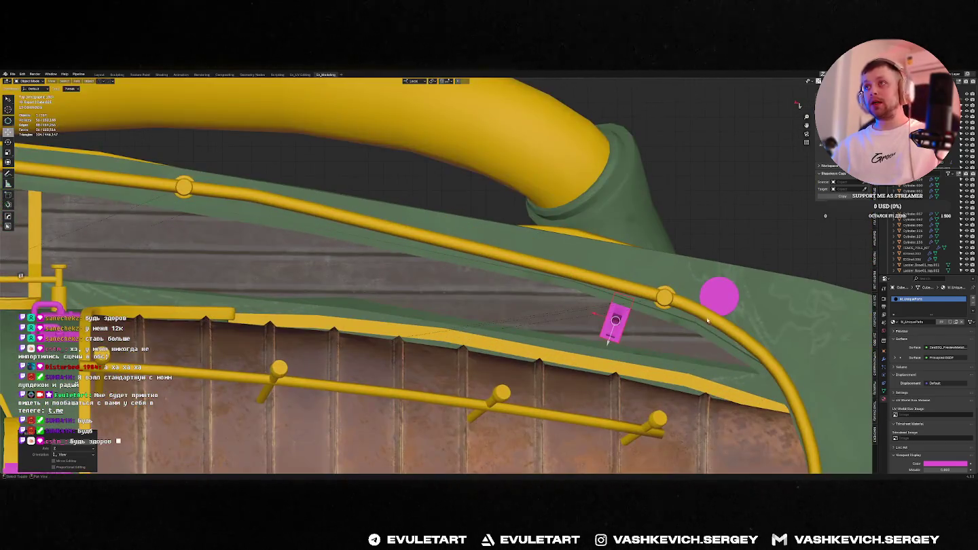
shift+middle_drag(705, 319, 509, 262)
scroll(460, 274, up, 2)
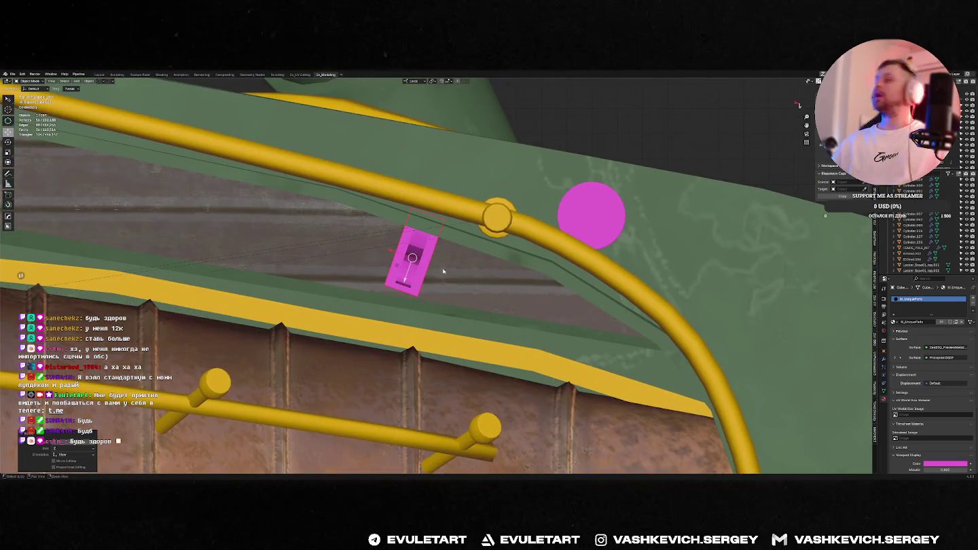
key(KP_Divide)
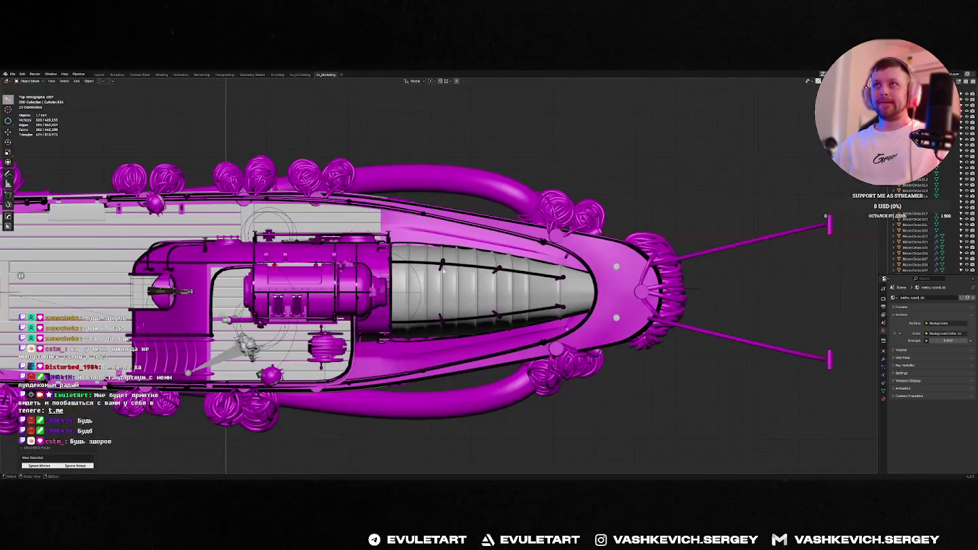
key(KP_Divide)
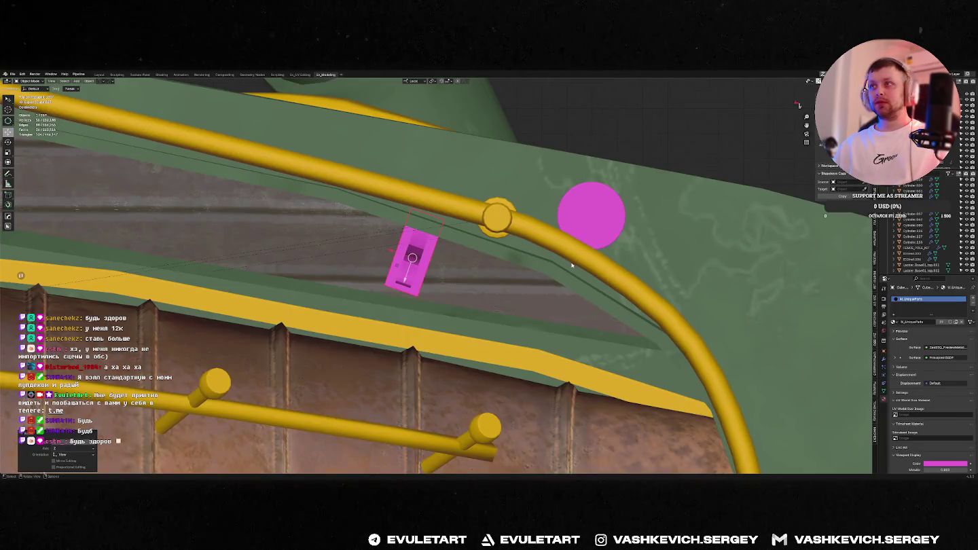
scroll(571, 266, down, 3)
Duplicate the clamp, add the original to the selection, and slide both along X.
key(shift+d)
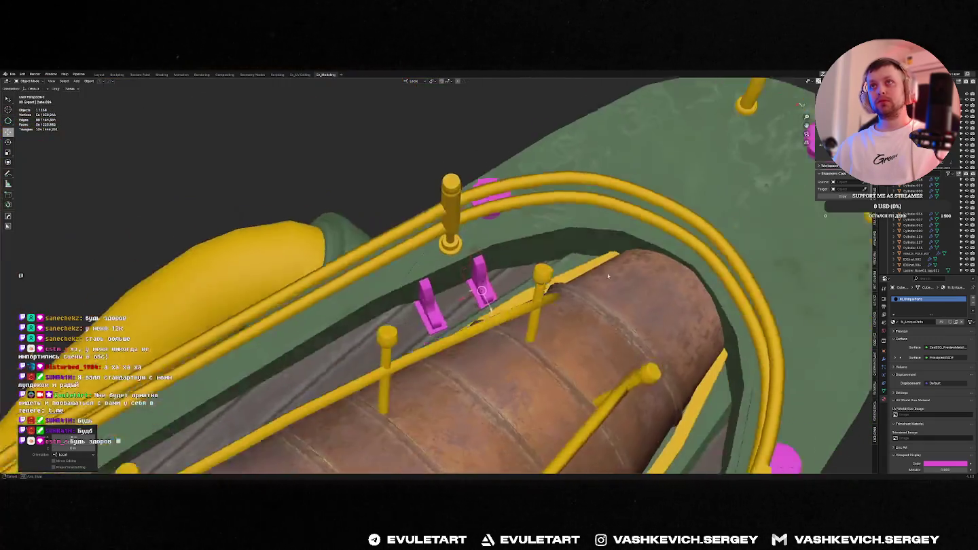
middle_drag(571, 296, 430, 309)
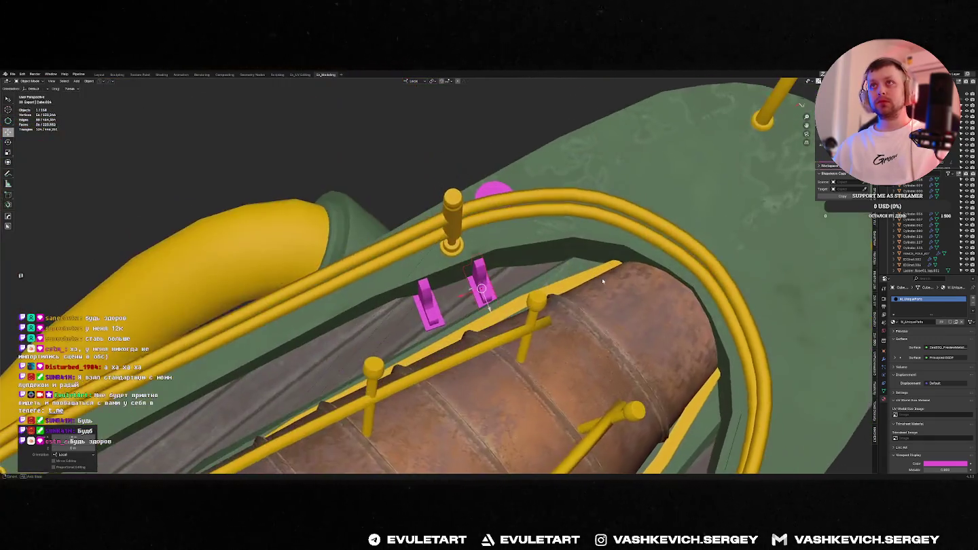
shift+click(429, 308)
key(g)
key(x)
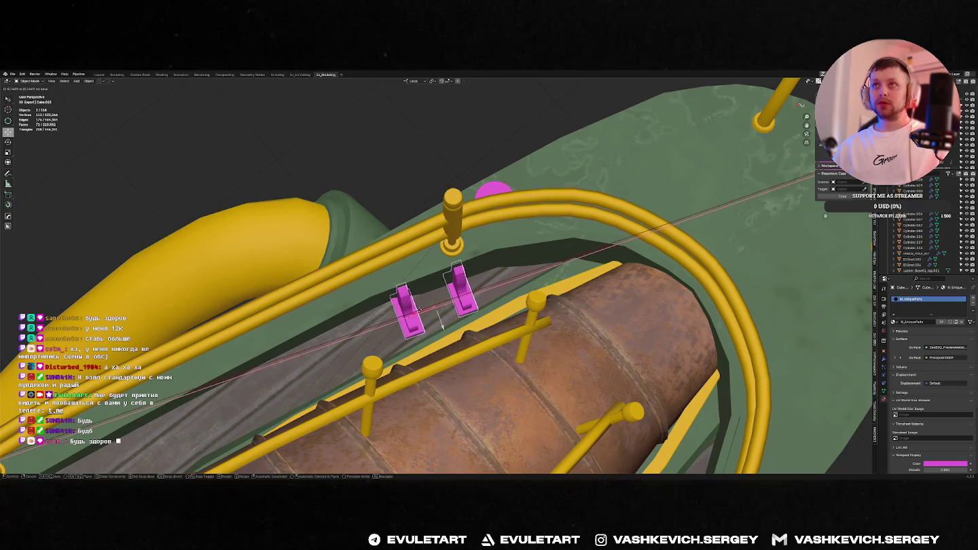
click(419, 309)
Rotate and nudge the clamp pair to angle them against the hull edge.
mouse_move(419, 308)
middle_down()
mouse_move(455, 273)
mouse_move(460, 296)
mouse_move(465, 290)
middle_up()
key(r)
click(468, 288)
key(g)
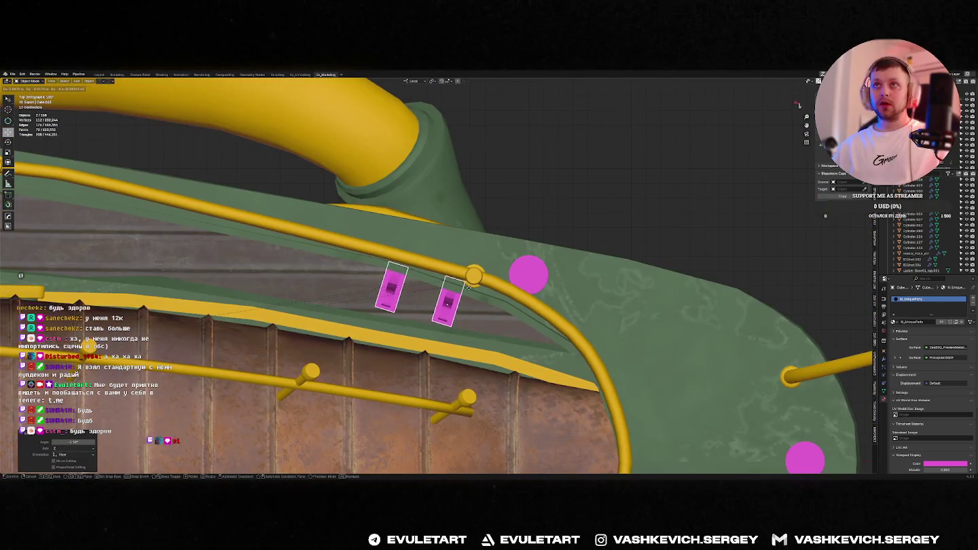
click(468, 288)
key(r)
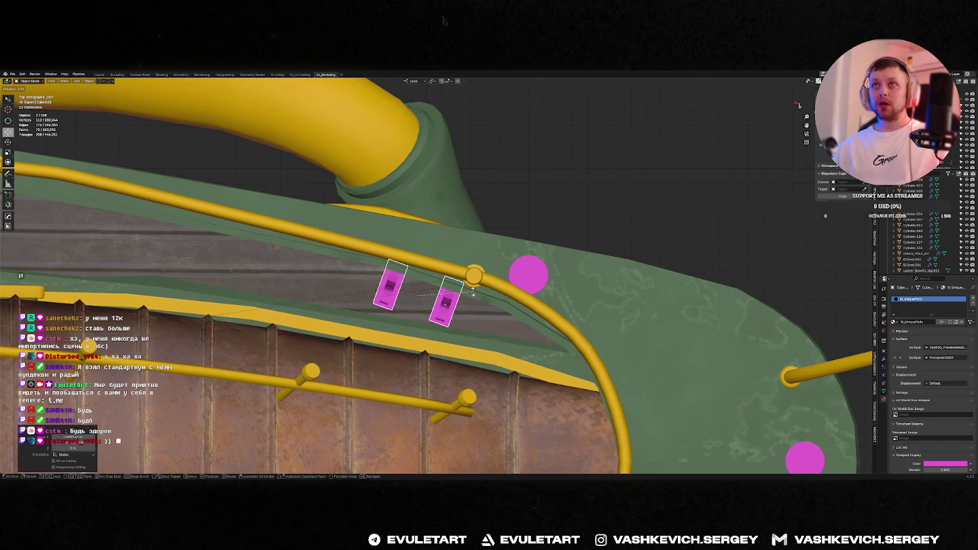
click(473, 289)
key(g)
right_click(473, 293)
Select a single clamp and reposition it on its own.
click(443, 312)
middle_drag(443, 312, 513, 279)
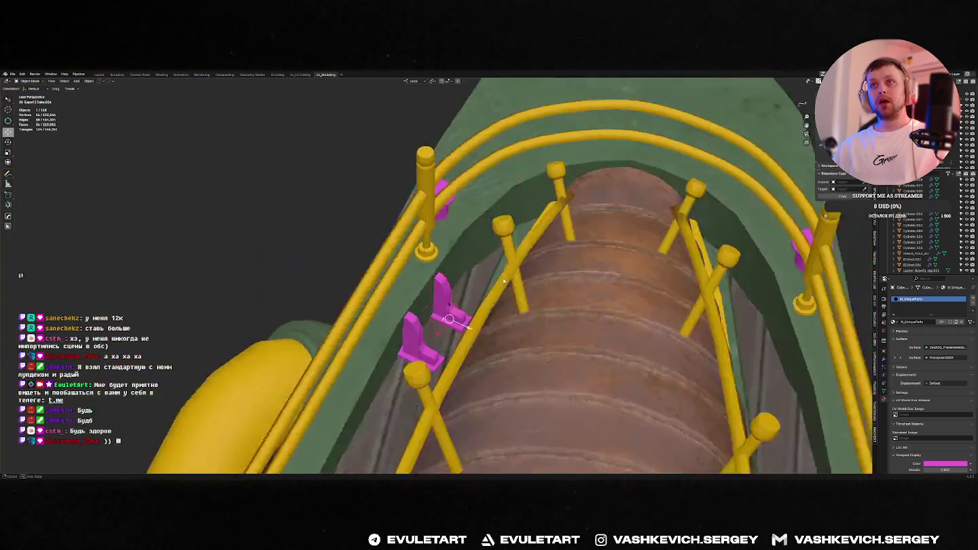
key(g)
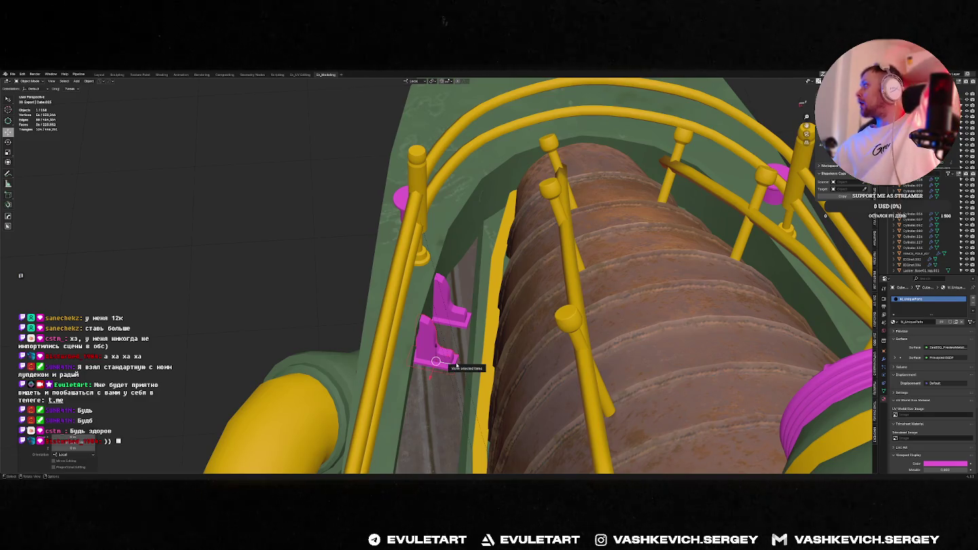
mouse_move(456, 363)
middle_down()
mouse_move(437, 278)
mouse_move(457, 294)
middle_up()
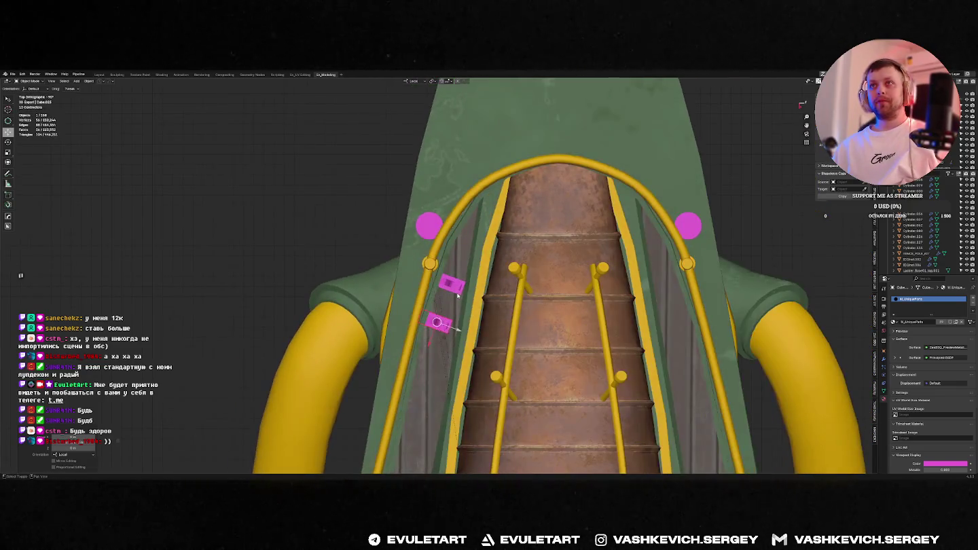
With both pink clamps selected, set the pivot to Median Point and orientation to Global.
shift+click(438, 322)
scroll(438, 322, down, 5)
scroll(437, 322, down, 4)
key(period)
click(482, 306)
key(comma)
click(527, 307)
shift+middle_drag(524, 328, 532, 239)
Mirror the clamps and the remaining selected part across the boat's centre.
key(alt+shift+x)
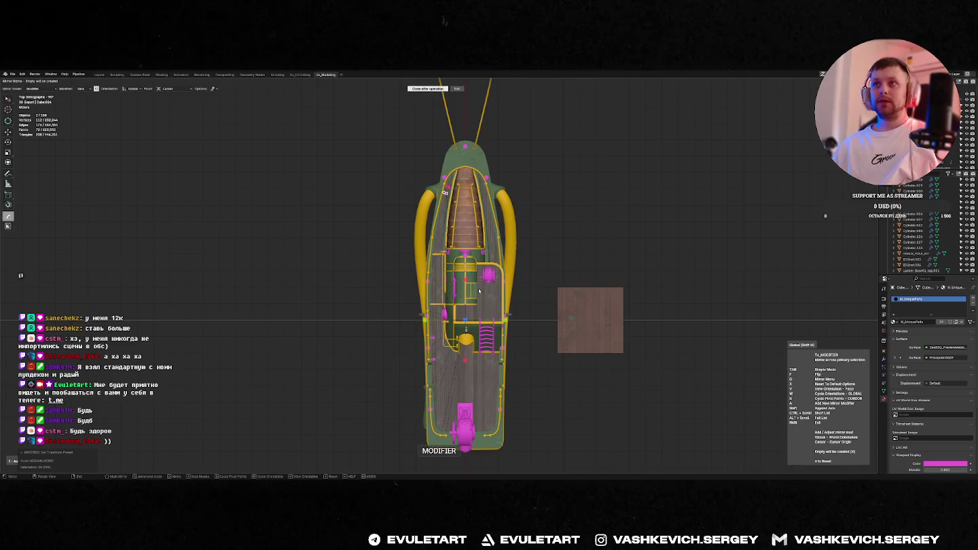
click(425, 321)
mouse_move(424, 321)
middle_down()
mouse_move(582, 160)
mouse_move(545, 148)
middle_up()
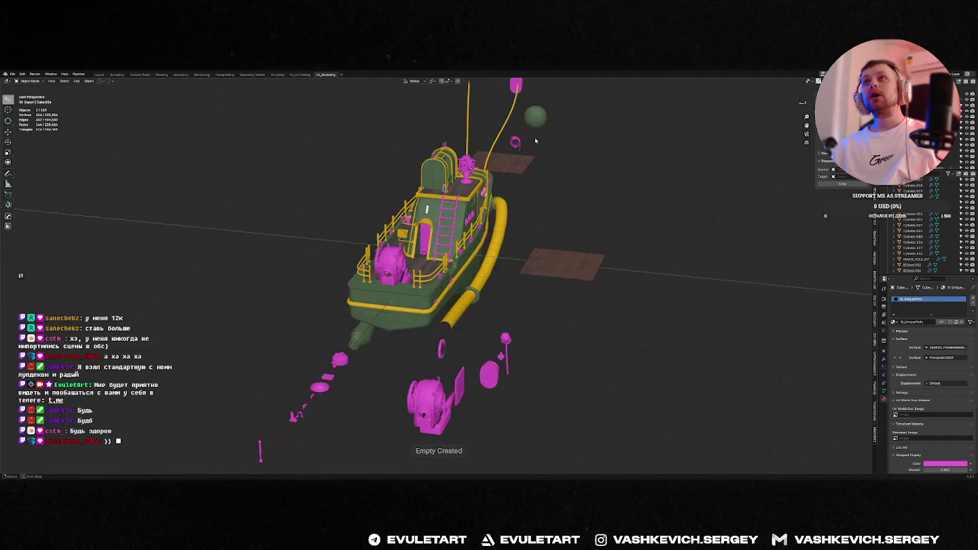
scroll(545, 148, up, 3)
key(alt+shift+x)
click(445, 275)
middle_drag(445, 274, 421, 262)
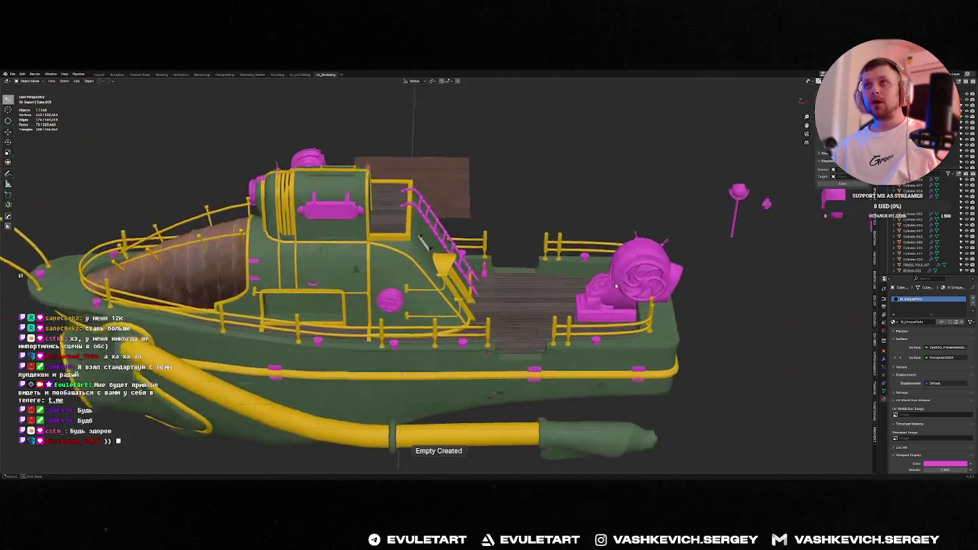
mouse_move(624, 294)
middle_down()
mouse_move(549, 304)
mouse_move(438, 273)
mouse_move(476, 266)
middle_up()
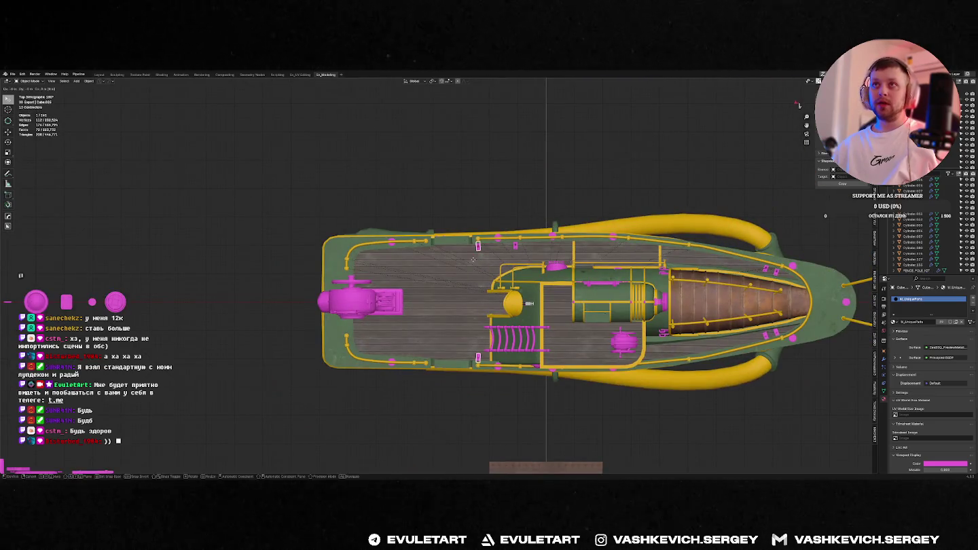
Move a small pink clamp along the Y axis and rotate it onto the deck edge.
click(427, 246)
key(KP_Decimal)
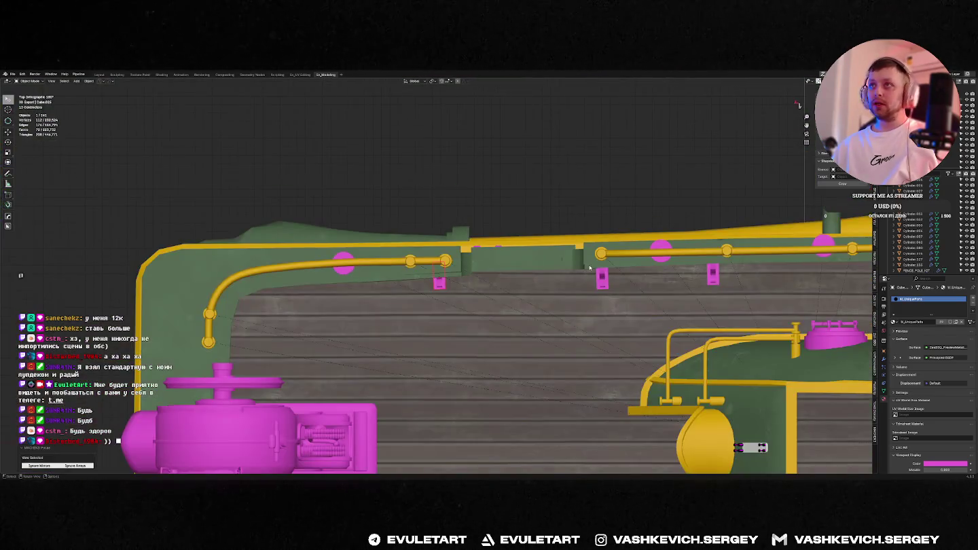
key(g)
key(y)
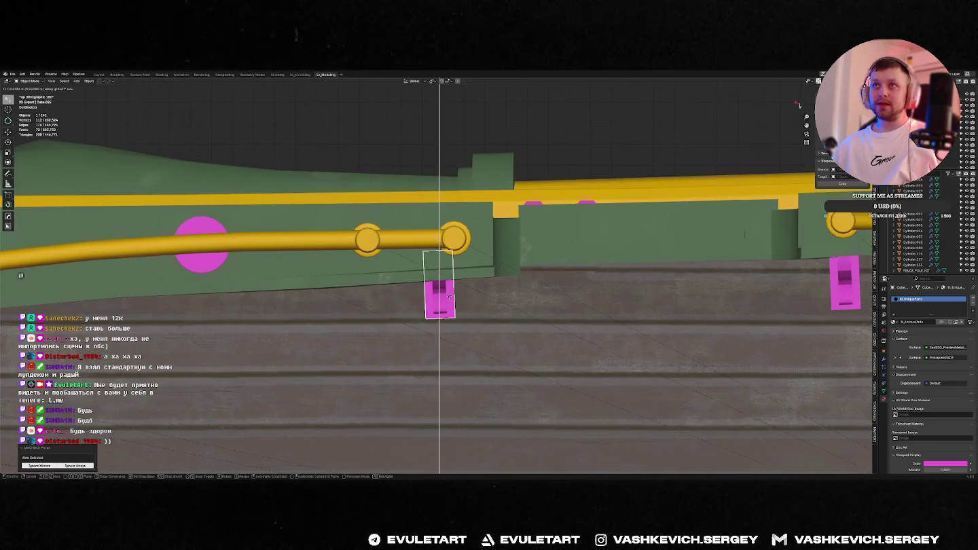
scroll(449, 296, down, 5)
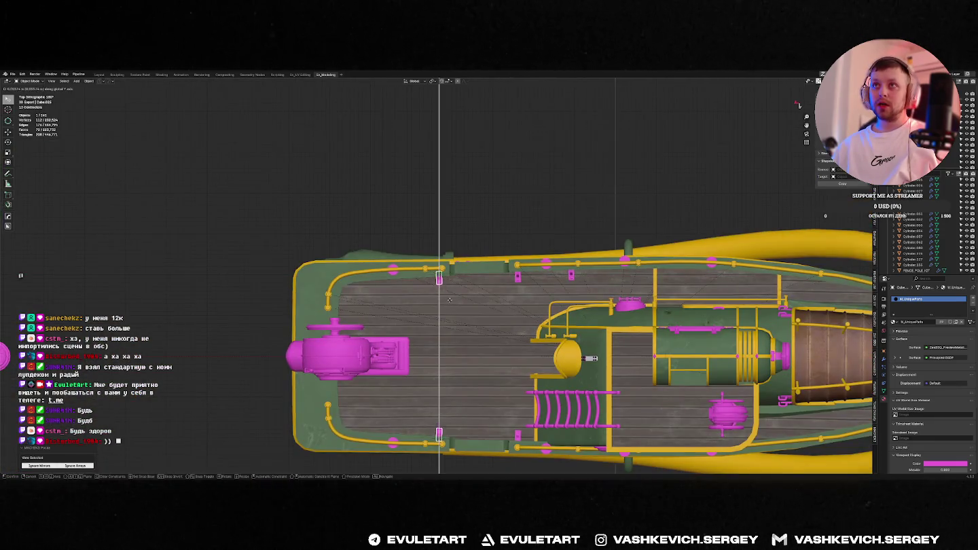
scroll(448, 296, up, 4)
click(449, 297)
scroll(450, 296, up, 3)
key(r)
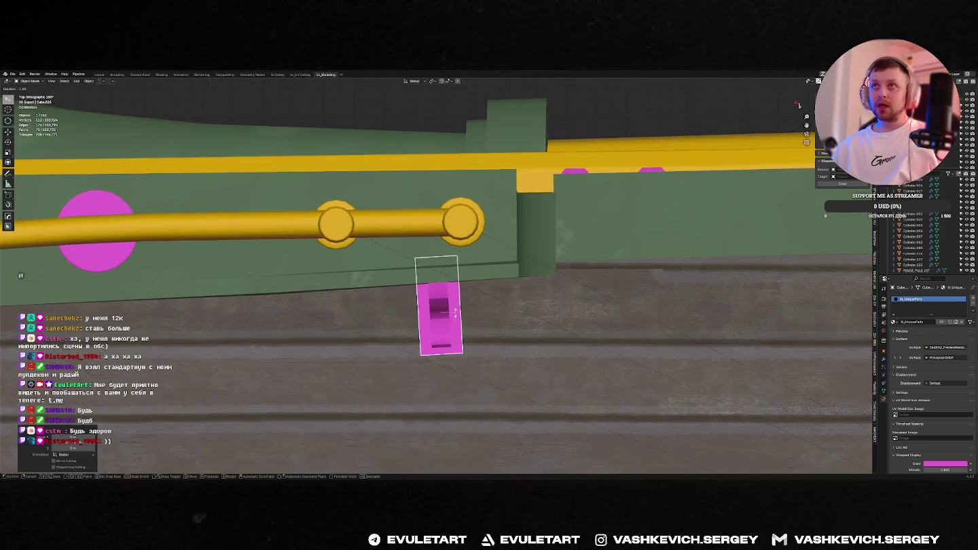
click(454, 317)
scroll(468, 292, down, 4)
scroll(486, 266, down, 3)
Duplicate the clamp along X to the opposite rear deck edge and tilt the copy.
shift+middle_drag(486, 267, 534, 247)
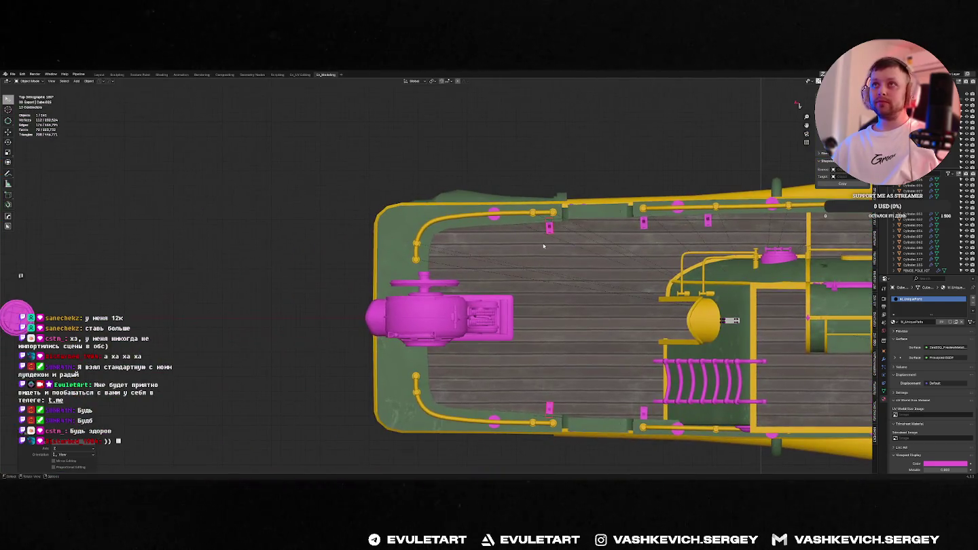
key(shift+d)
key(x)
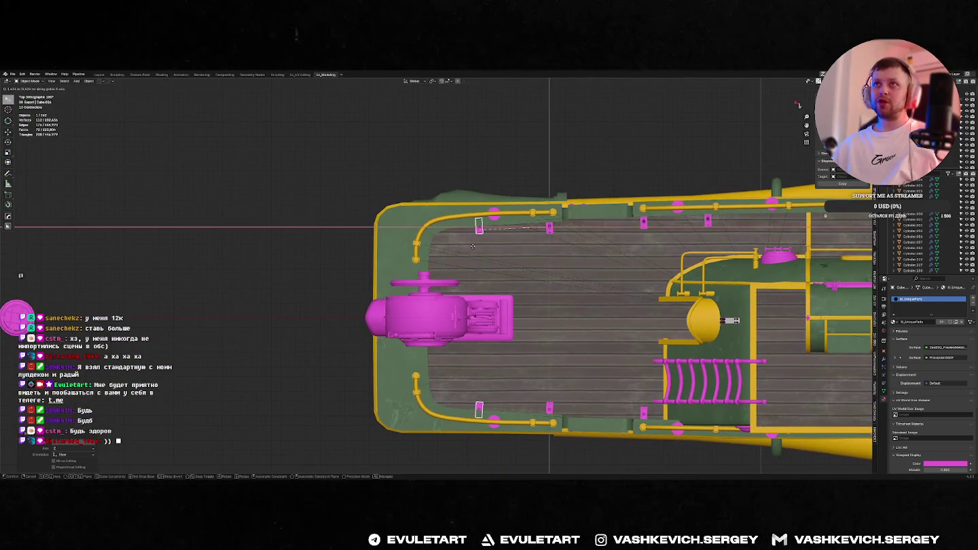
click(469, 245)
scroll(471, 246, up, 6)
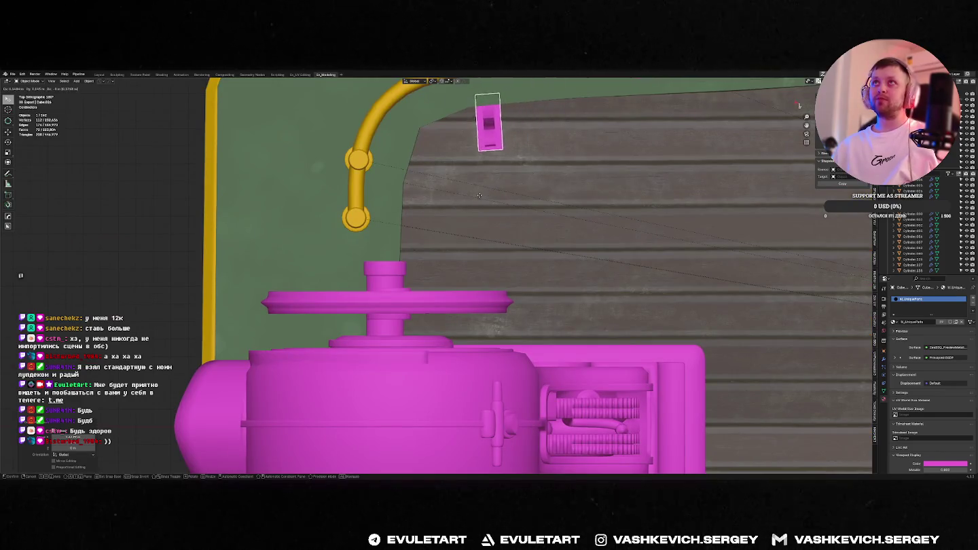
key(r)
click(551, 169)
scroll(553, 171, down, 5)
mouse_move(552, 172)
middle_down()
mouse_move(526, 195)
mouse_move(520, 229)
middle_up()
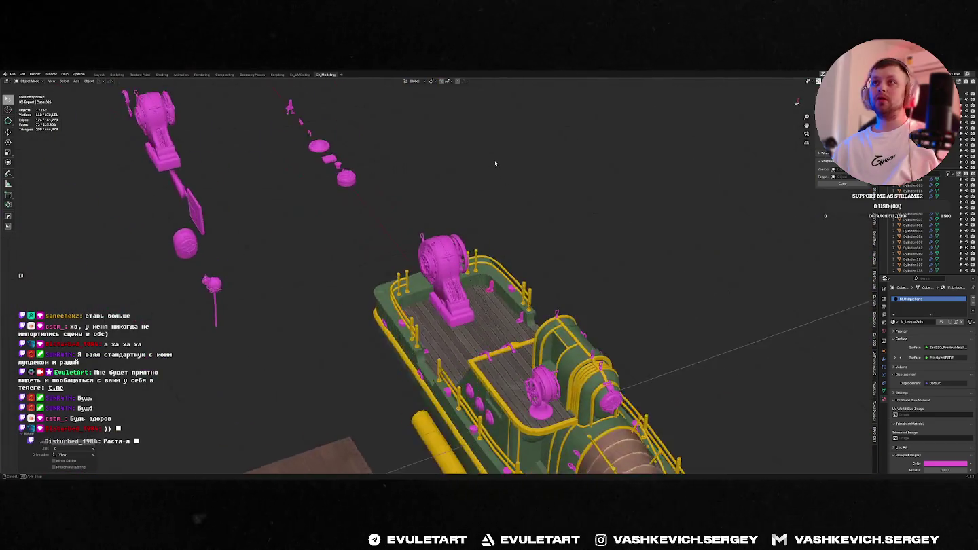
scroll(520, 228, up, 3)
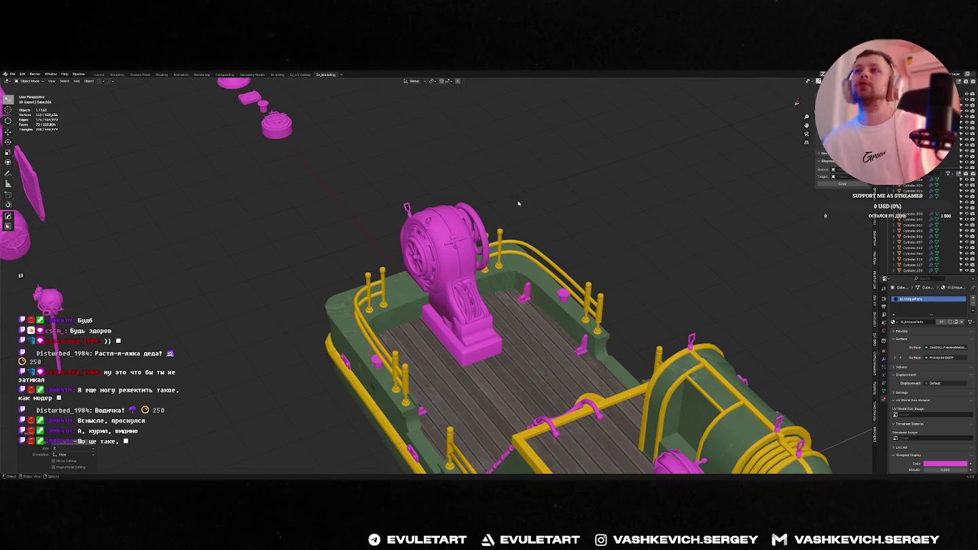
Duplicate the selected brackets in place and turn the copies 90 degrees.
alt+middle_drag(518, 221, 548, 246)
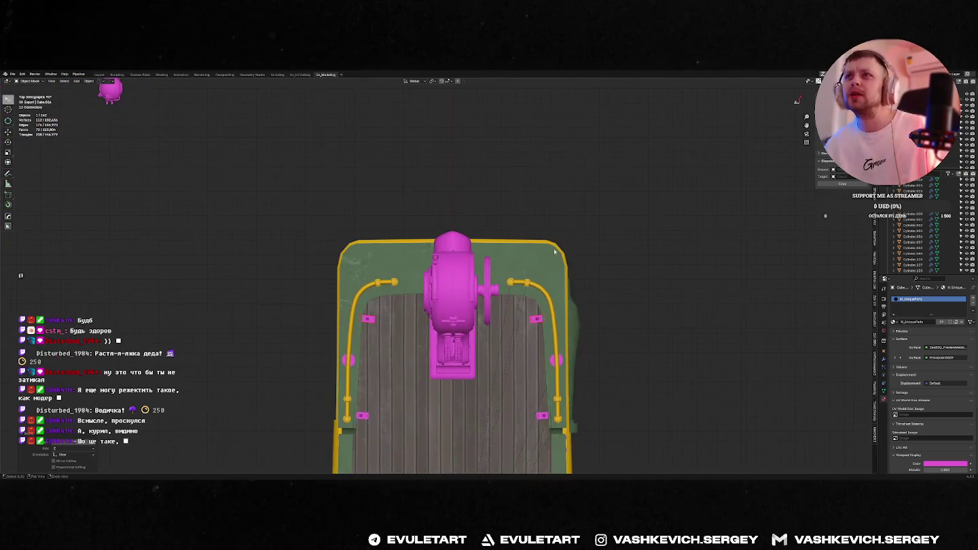
key(shift+d)
right_click(563, 311)
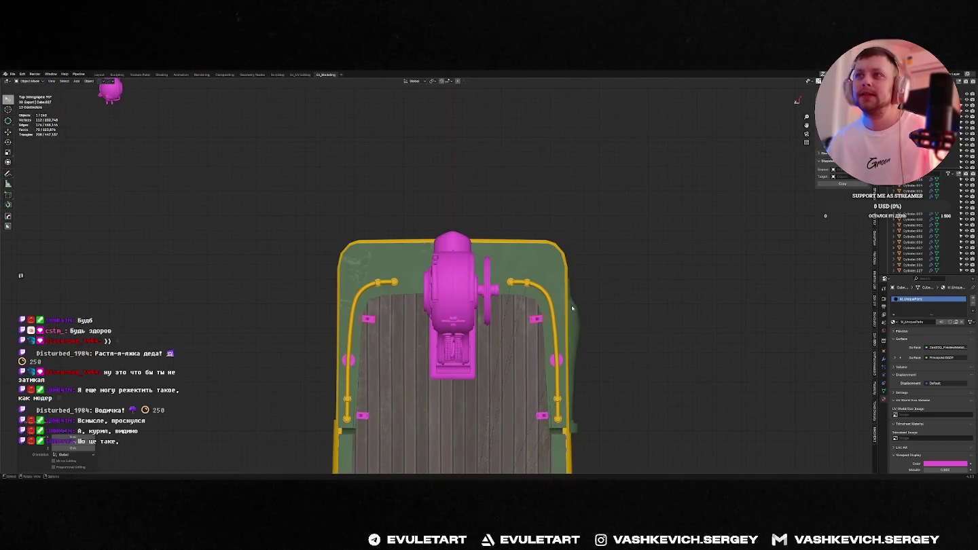
key(g)
key(r)
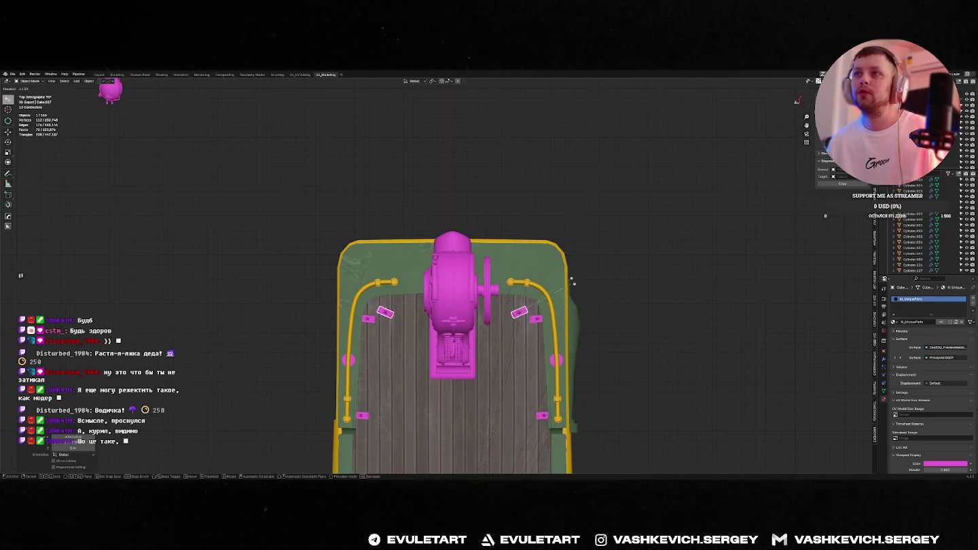
click(517, 275)
scroll(522, 285, up, 3)
Move the copied brackets along the Y axis and rotate them, checked from top view.
key(g)
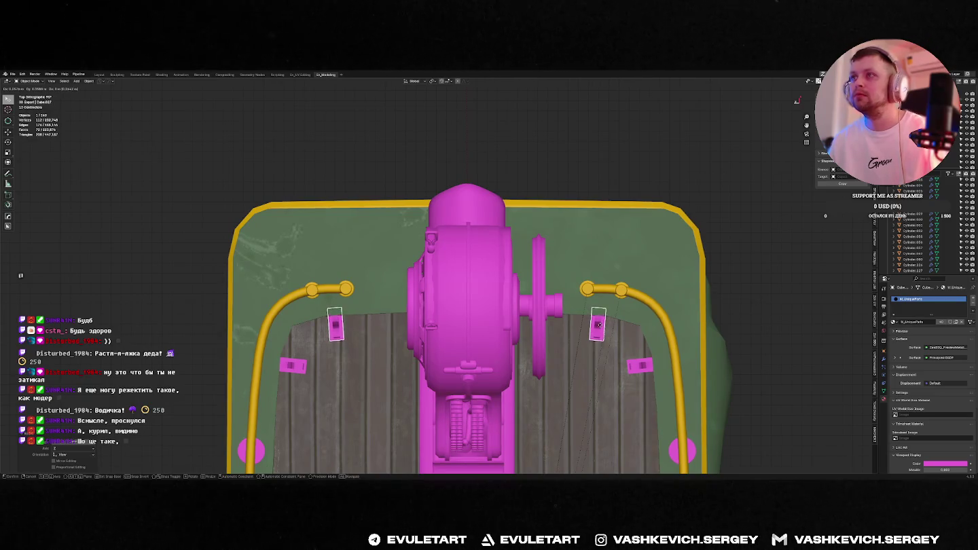
middle_drag(599, 325, 571, 295)
key(y)
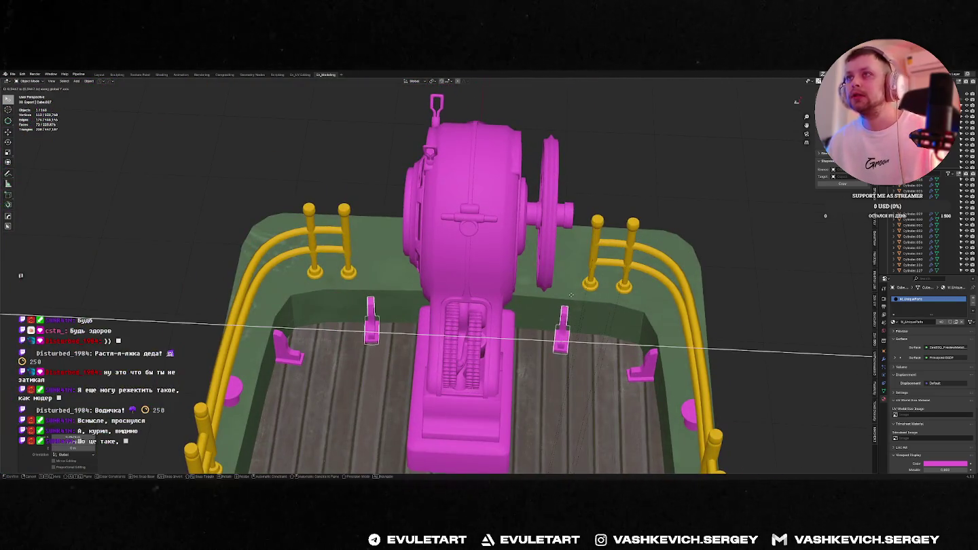
click(571, 295)
key(KP_7)
key(r)
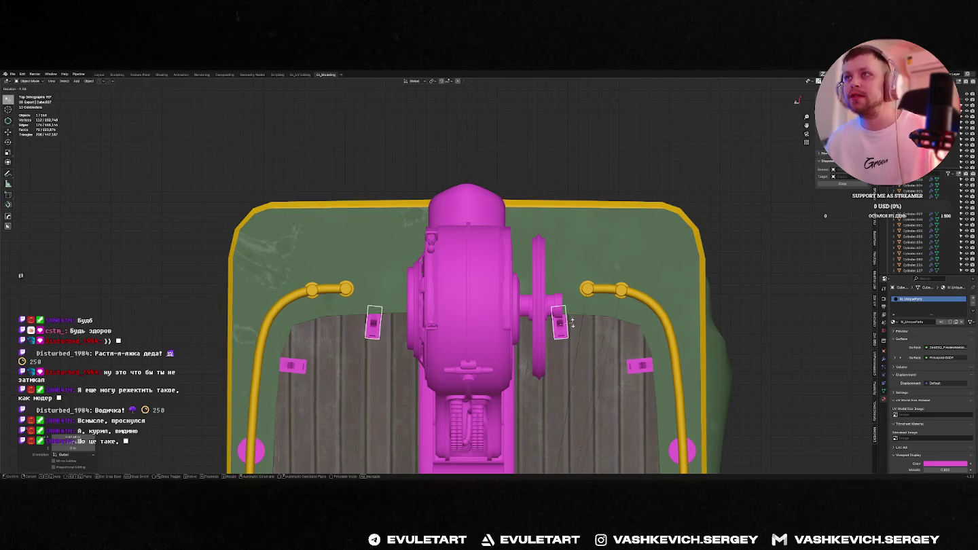
click(569, 325)
Move and rotate the brackets once more into their final spot beside the engine.
key(g)
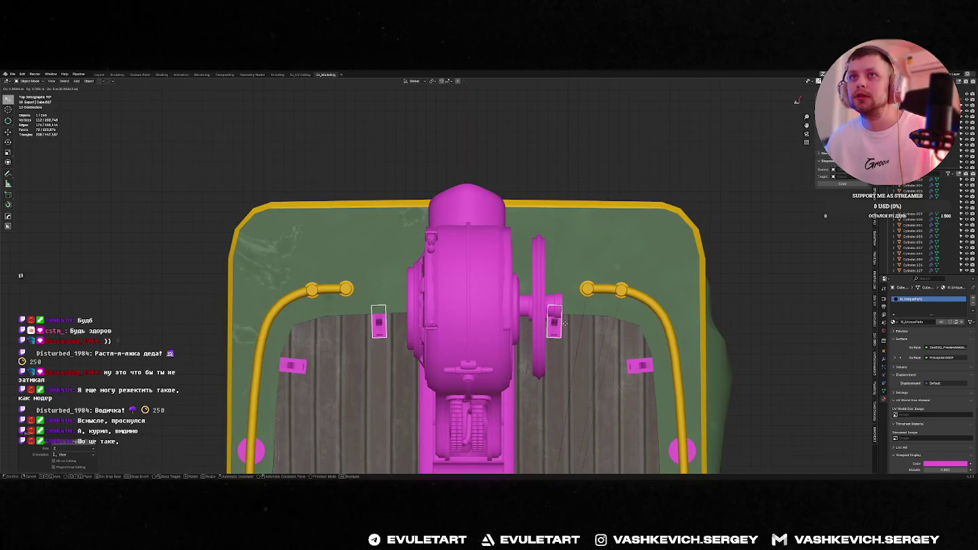
click(564, 324)
key(r)
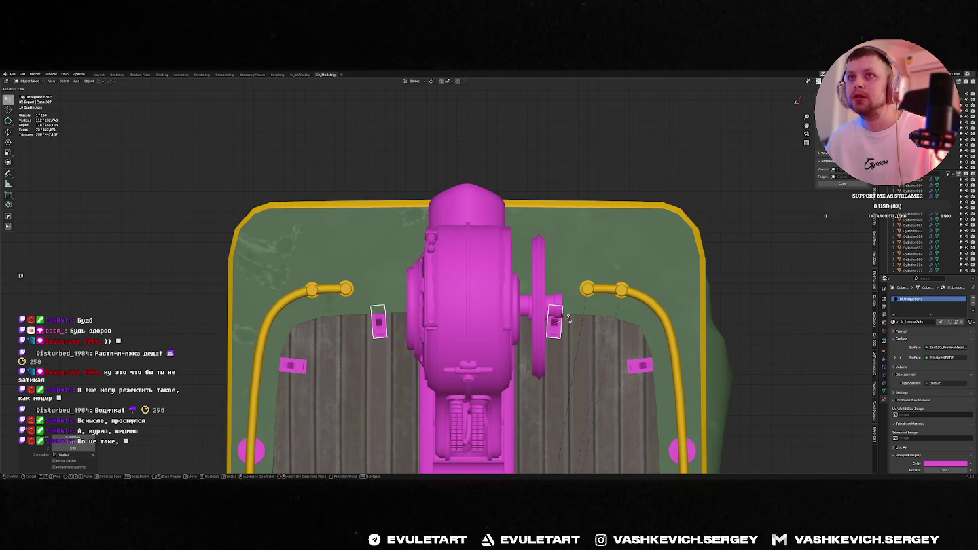
click(555, 298)
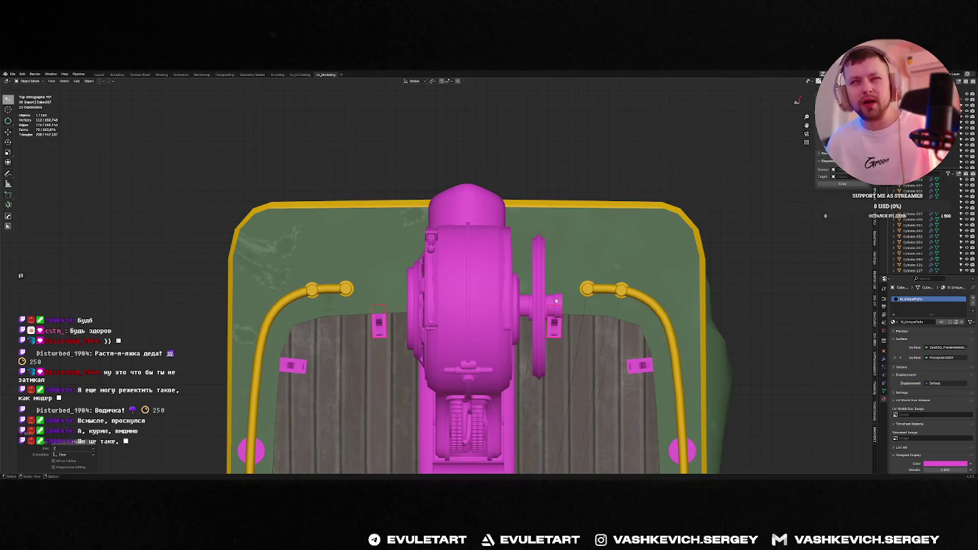
scroll(555, 299, down, 2)
mouse_move(555, 299)
middle_down()
mouse_move(656, 235)
mouse_move(616, 319)
mouse_move(580, 324)
middle_up()
scroll(632, 284, up, 3)
scroll(617, 320, up, 2)
scroll(617, 319, down, 5)
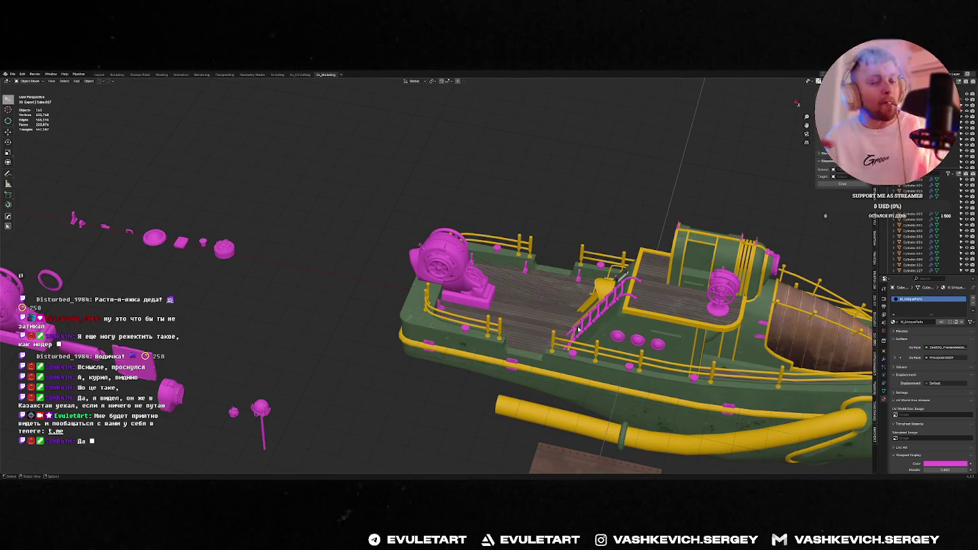
Glance at the painted boat in Substance Painter, then orbit the boat model in Blender.
key(alt+Tab)
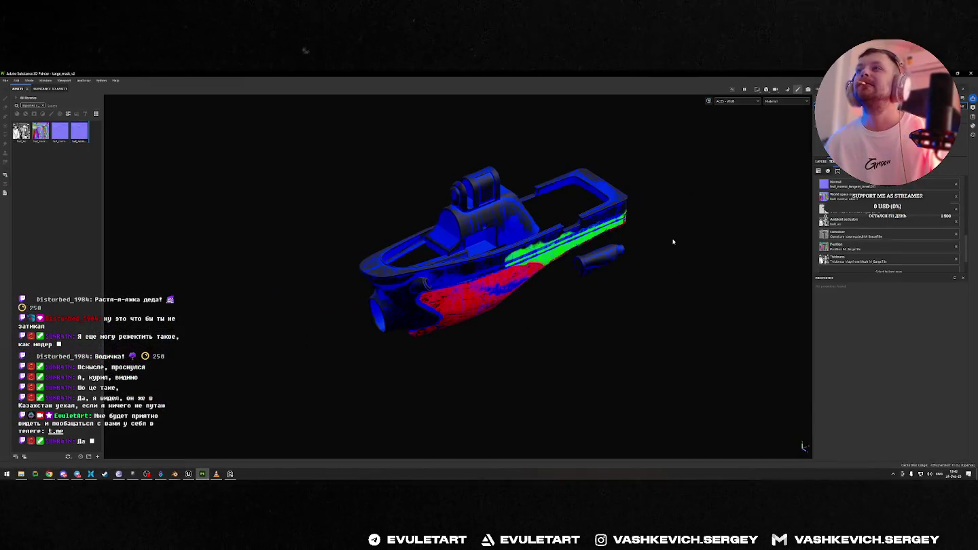
mouse_move(673, 241)
alt+mouse_down()
mouse_move(448, 231)
mouse_move(567, 292)
mouse_move(628, 256)
alt+mouse_up()
key(alt+Tab)
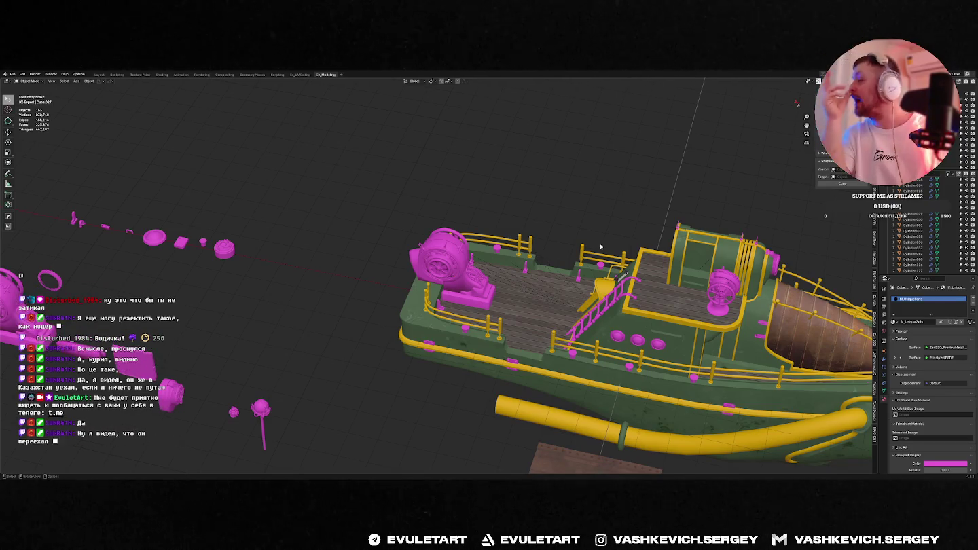
mouse_move(527, 200)
middle_down()
mouse_move(418, 251)
mouse_move(506, 273)
middle_up()
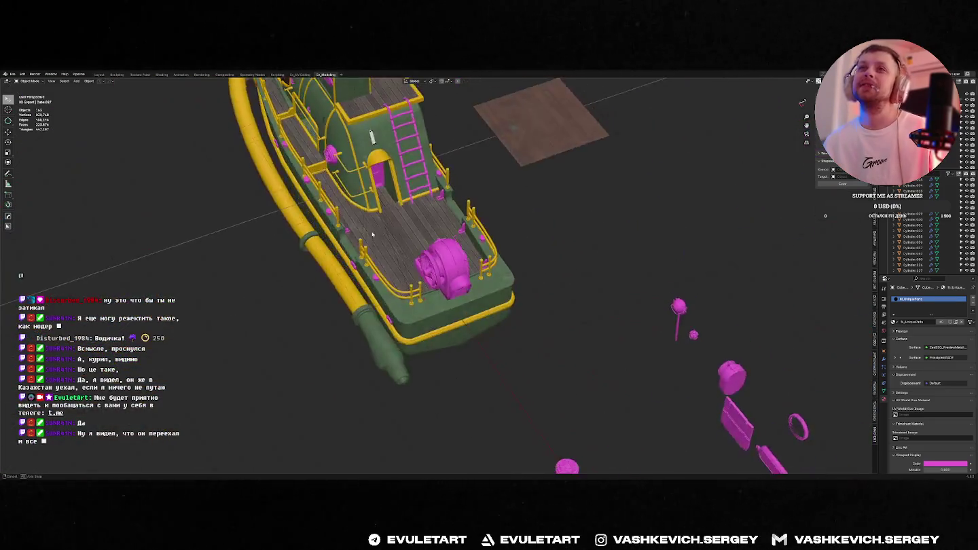
scroll(505, 273, up, 3)
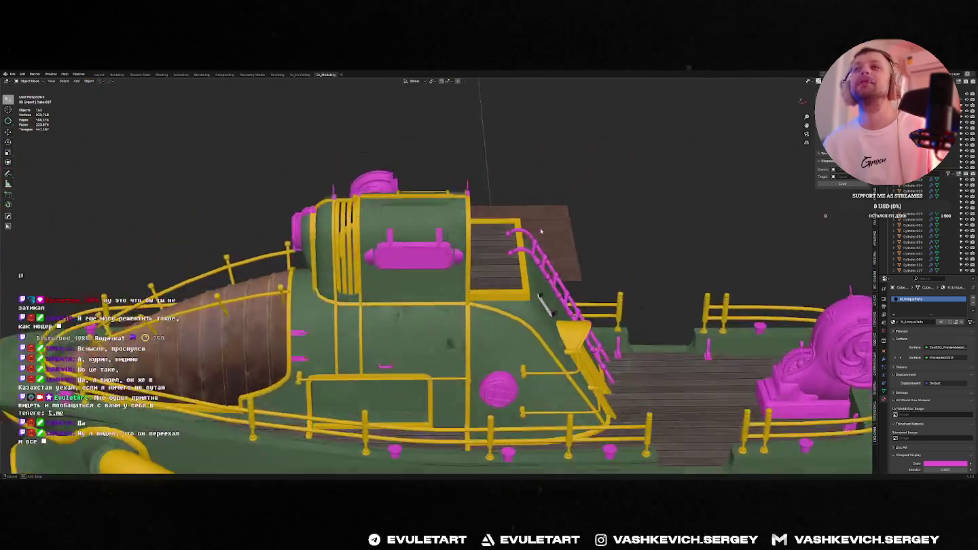
middle_drag(536, 217, 537, 239)
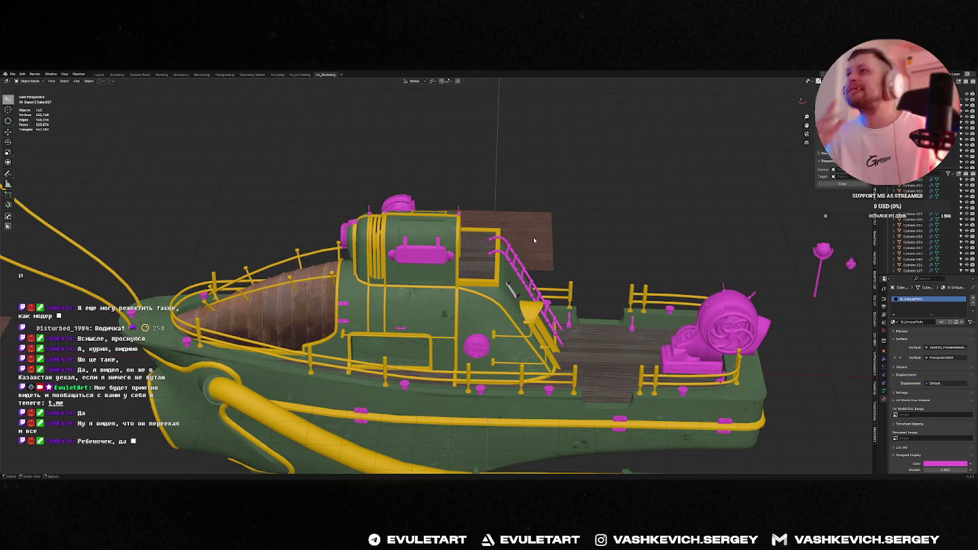
mouse_move(533, 240)
middle_down()
mouse_move(547, 210)
mouse_move(602, 224)
mouse_move(533, 243)
middle_up()
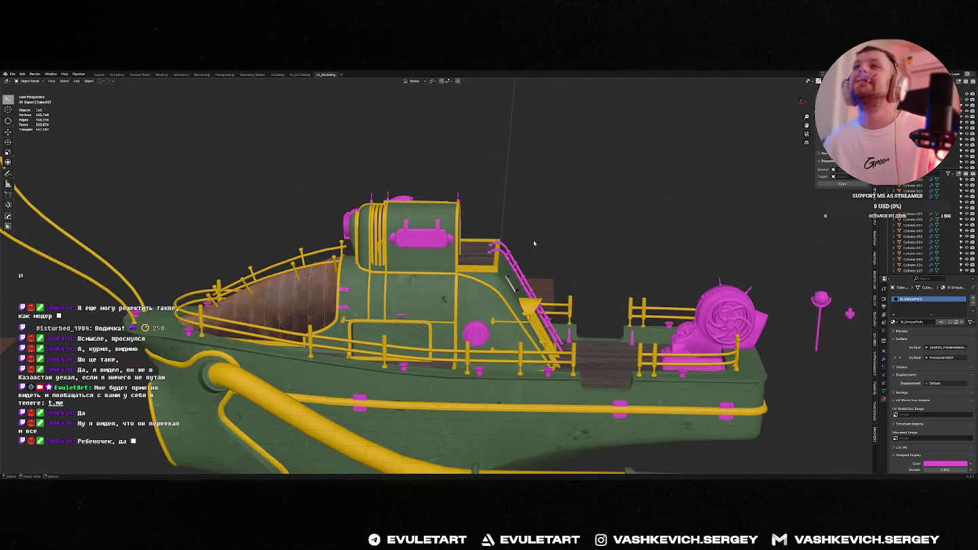
mouse_move(538, 247)
middle_down()
mouse_move(462, 212)
mouse_move(594, 252)
mouse_move(536, 293)
mouse_move(499, 282)
middle_up()
Switch to the BargeForBeulist Blender window and orbit the magenta reference ship.
key(alt+Tab)
key(Tab)
key(Tab)
middle_drag(288, 281, 516, 275)
Back in the green boat window, select the ring part Cylinder.017 and frame it.
scroll(522, 276, down, 3)
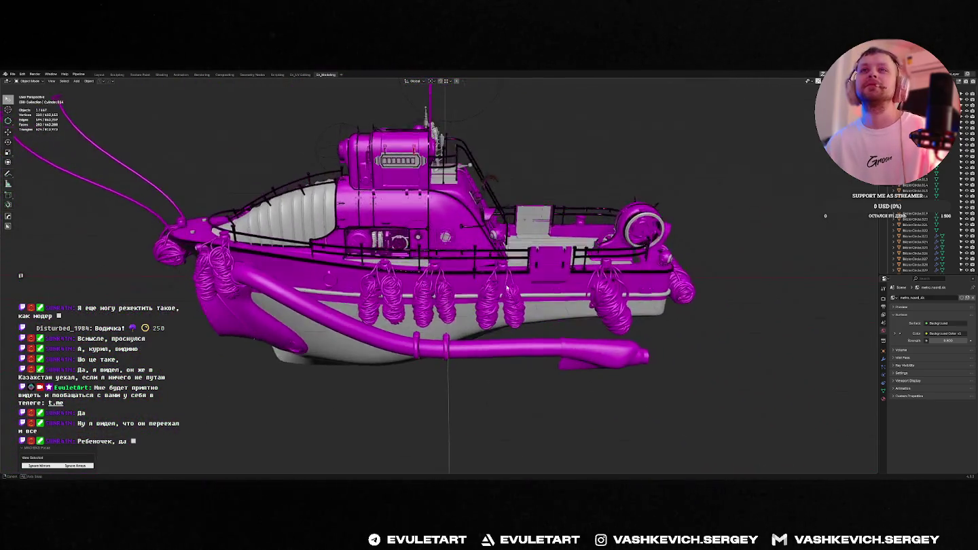
key(alt+Tab)
mouse_move(693, 325)
middle_down()
mouse_move(615, 255)
mouse_move(509, 239)
middle_up()
click(615, 255)
key(KP_Decimal)
scroll(590, 279, down, 3)
Compare against the assembled boat window, then reframe and orbit around Cylinder.017.
key(alt+Tab)
key(alt+Tab)
click(461, 284)
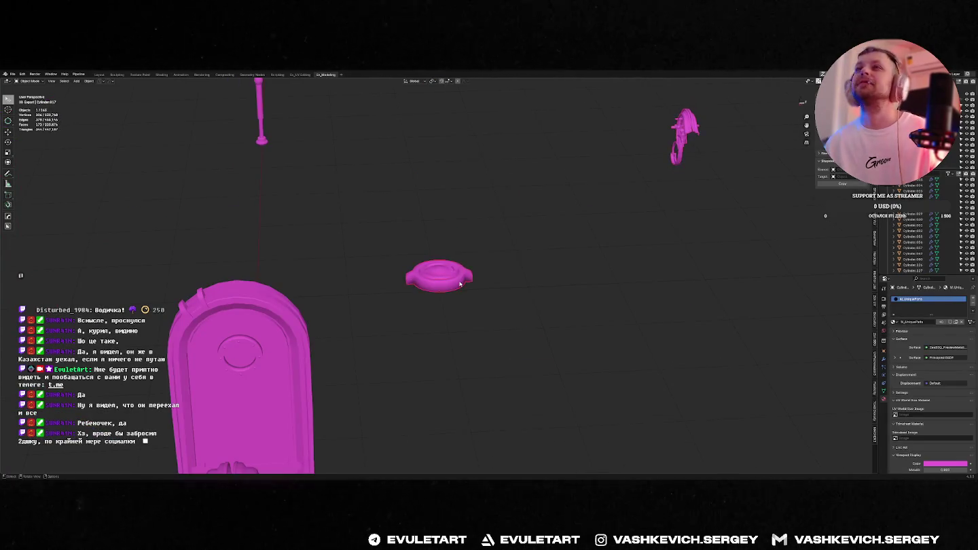
key(alt+Tab)
middle_drag(459, 285, 336, 281)
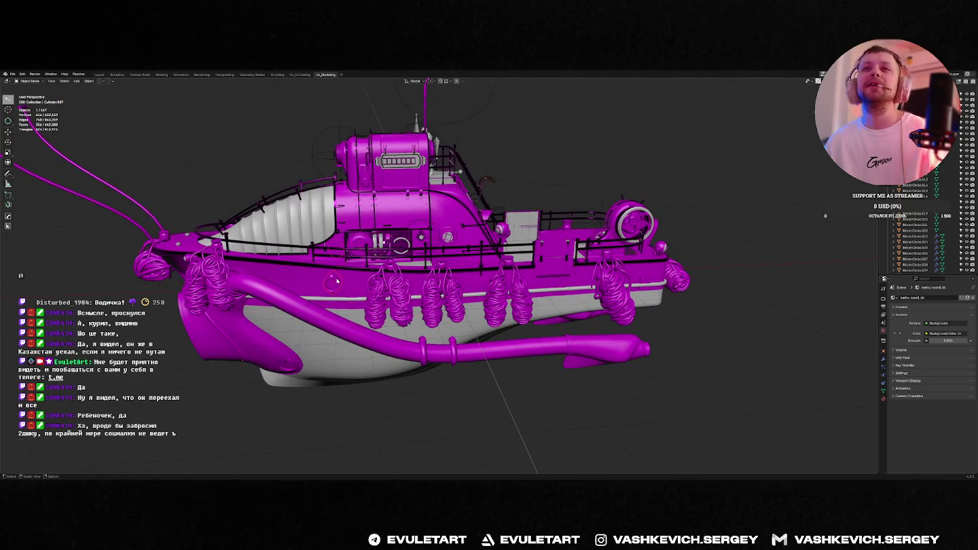
key(alt+Tab)
key(KP_Decimal)
scroll(523, 255, down, 5)
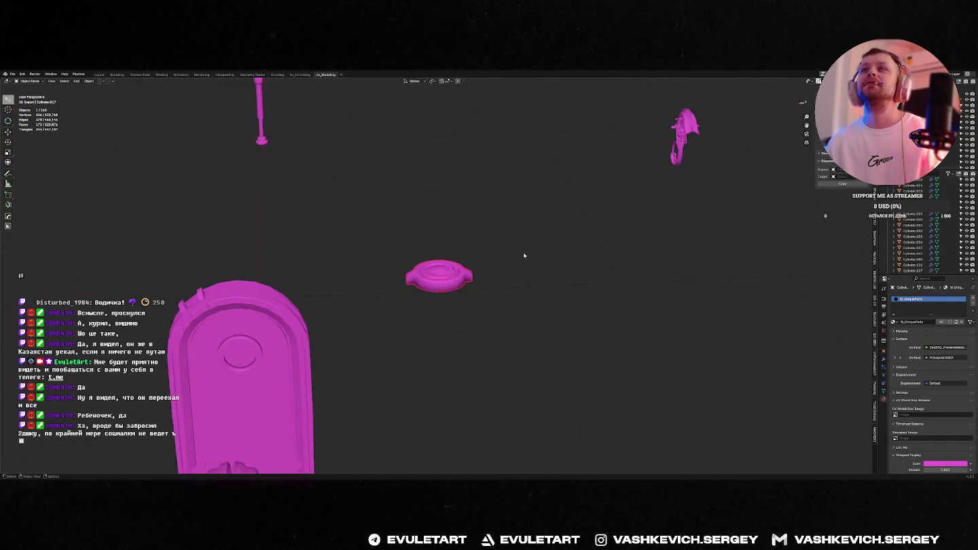
middle_drag(524, 254, 580, 235)
Grow the ring's selection across the disc and delete its inner faces to open a hole.
key(f)
mouse_move(533, 261)
middle_down()
mouse_move(458, 244)
mouse_move(430, 257)
mouse_move(475, 258)
middle_up()
key(Tab)
key(f)
key(ctrl+KP_Add)
key(ctrl+KP_Add)
key(ctrl+KP_Add)
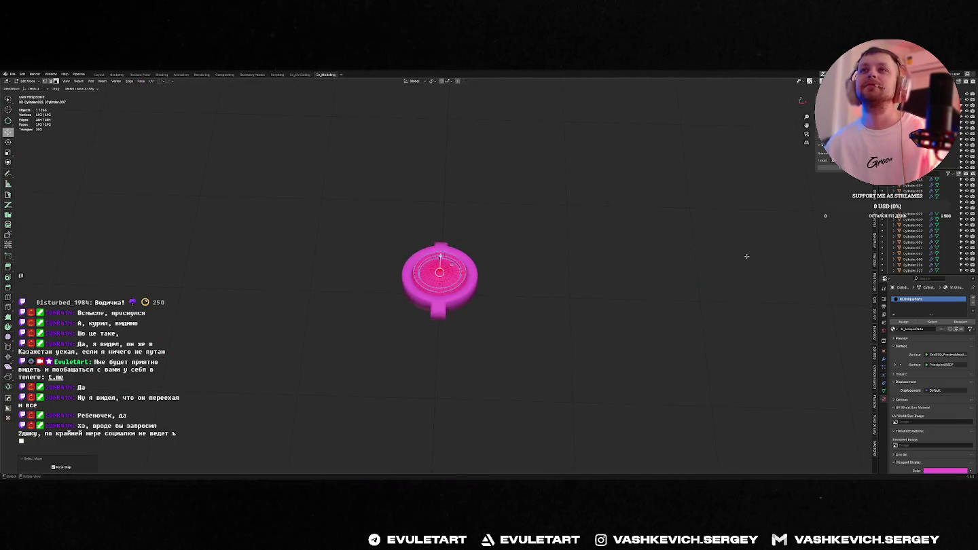
key(KP_Divide)
key(KP_Divide)
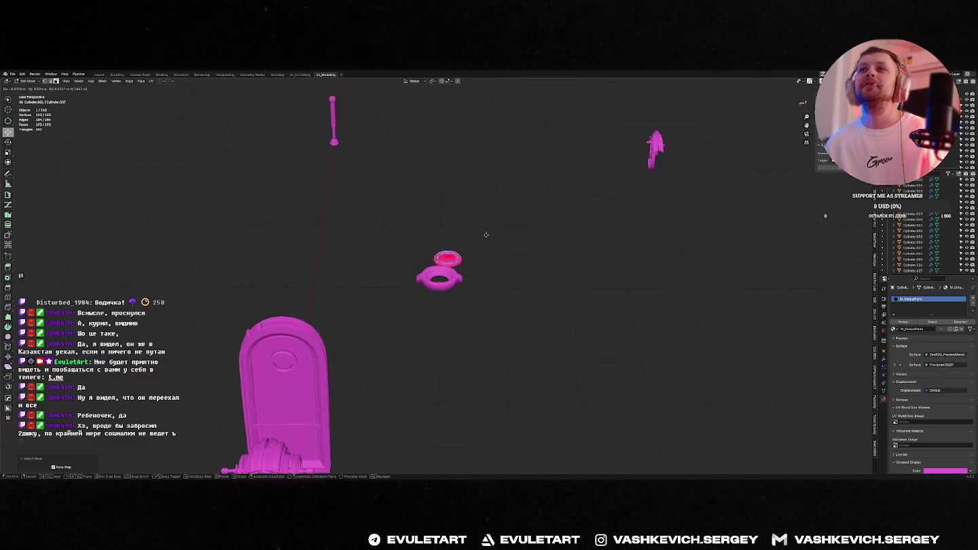
key(KP_Decimal)
key(x)
click(523, 292)
key(Tab)
key(Tab)
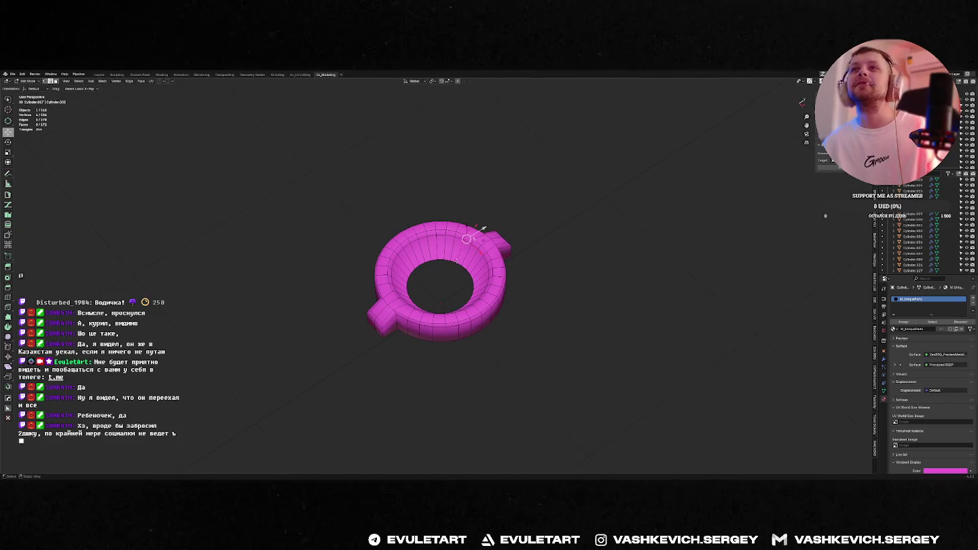
Mark the chosen edges on the ring's mesh.
mouse_move(480, 226)
middle_down()
mouse_move(501, 246)
mouse_move(503, 280)
middle_up()
scroll(501, 247, up, 3)
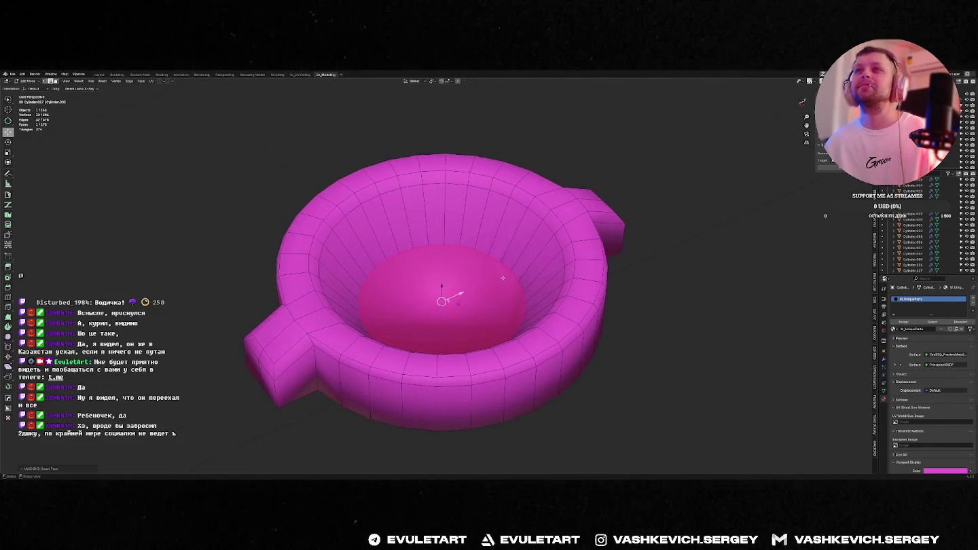
key(alt+e)
key(Tab)
scroll(504, 279, down, 5)
key(alt+h)
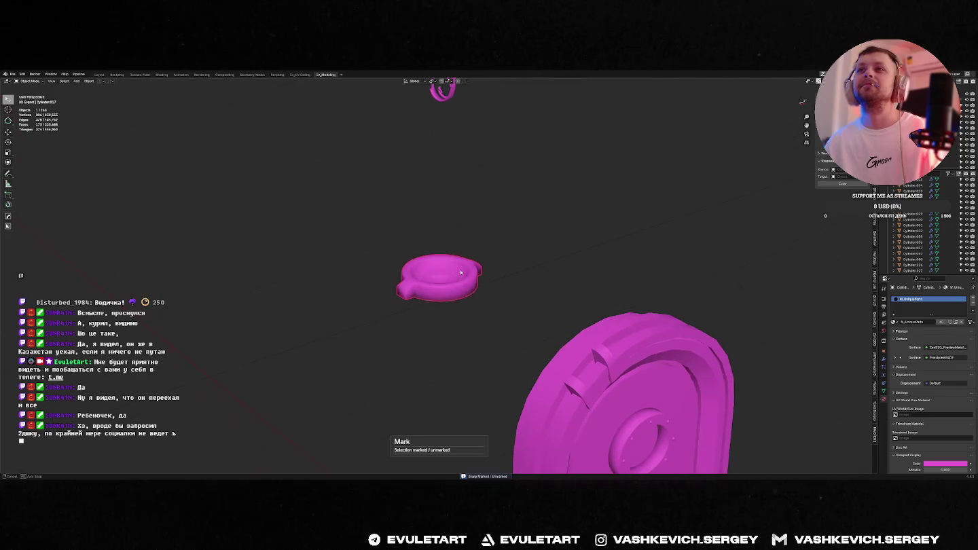
key(Tab)
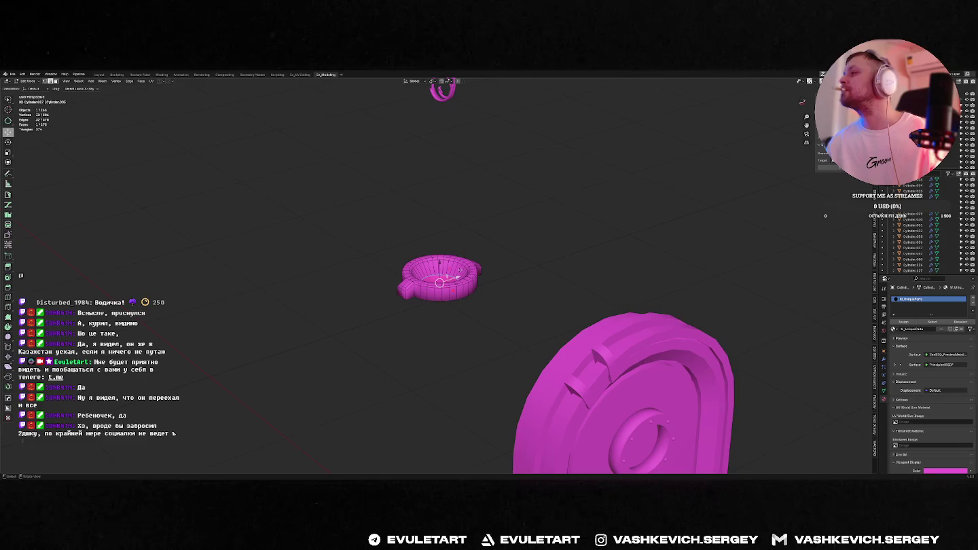
Isolate the ring and inspect it from the top and the side.
key(KP_Divide)
key(KP_7)
scroll(504, 315, up, 6)
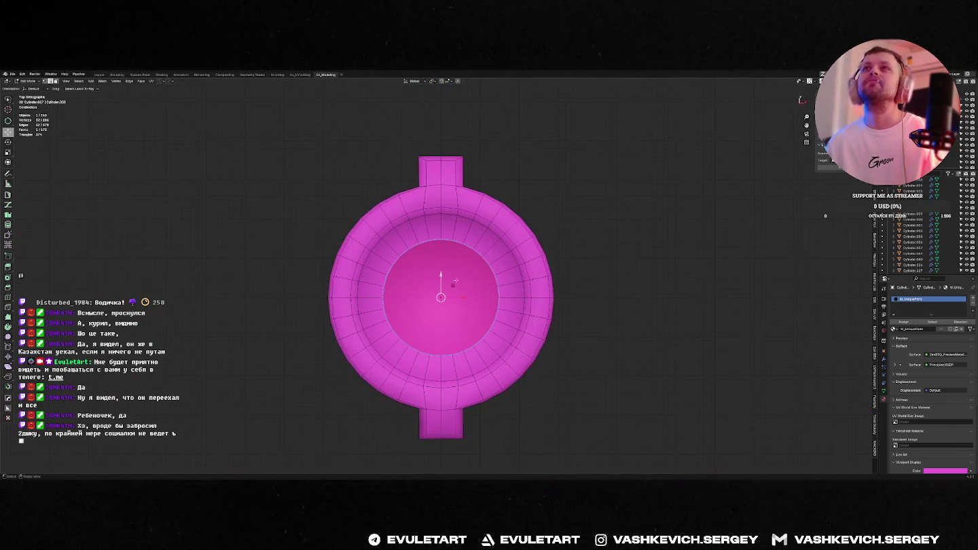
mouse_move(465, 193)
middle_down()
mouse_move(445, 206)
mouse_move(422, 283)
middle_up()
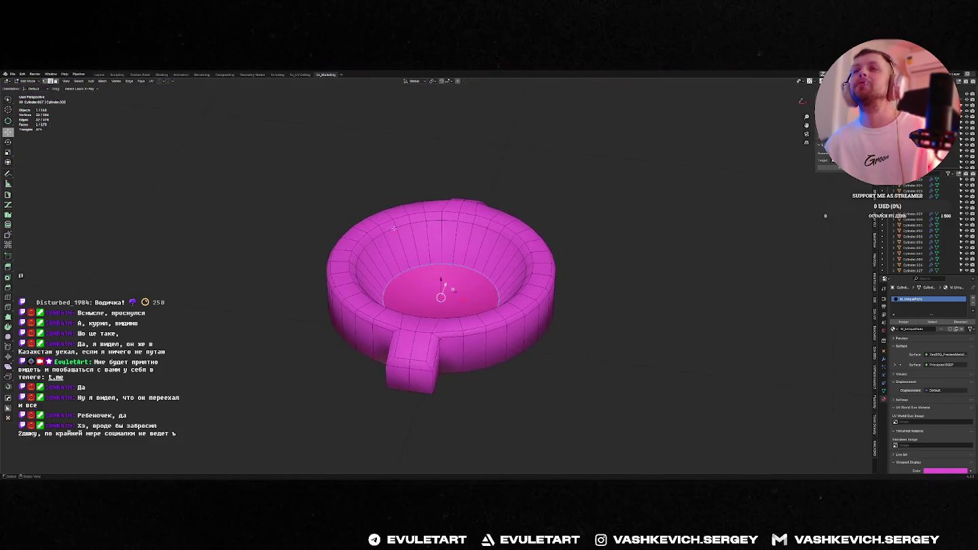
key(Tab)
scroll(422, 284, down, 5)
Apply edge sharpening to the bowl and bring up its modifier settings.
key(ctrl+2)
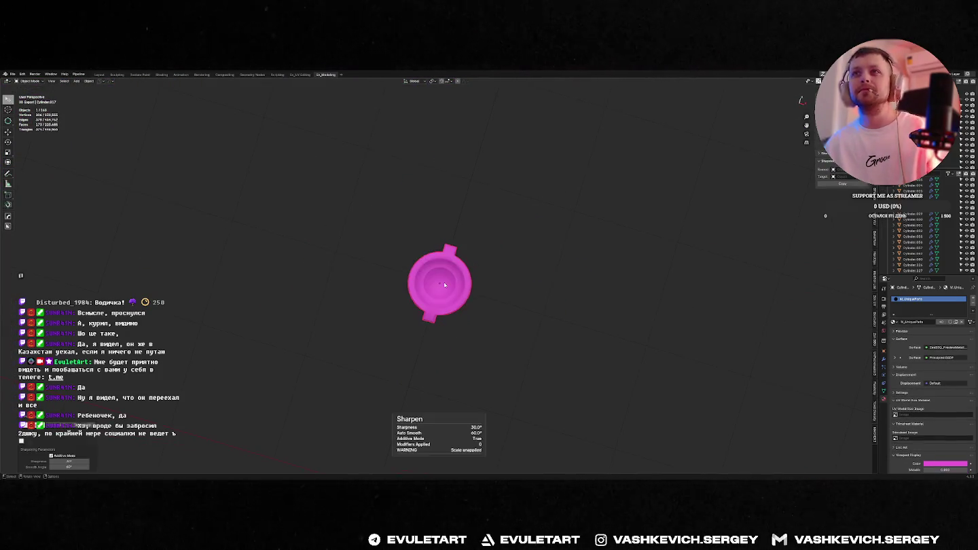
scroll(458, 252, up, 5)
key(alt+space)
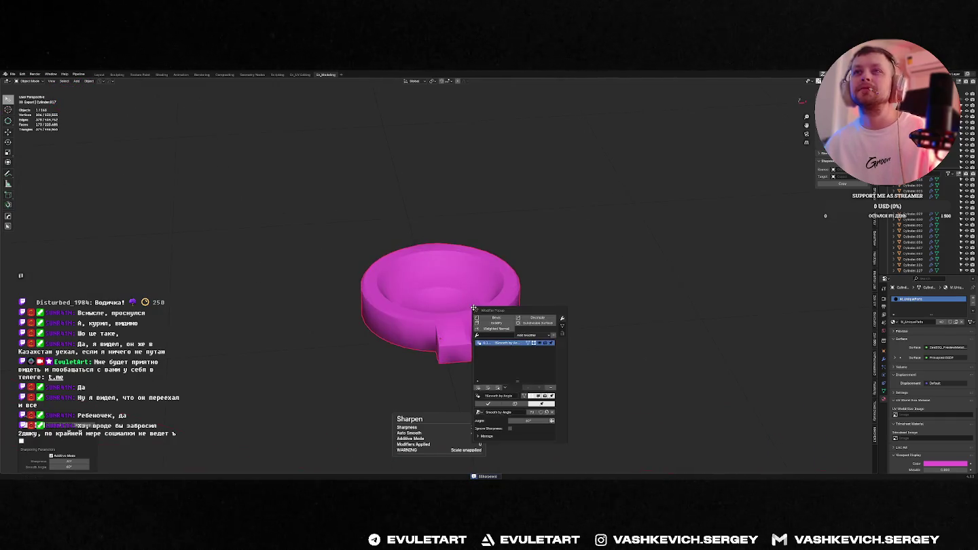
scroll(548, 265, up, 2)
Mark the chosen edges around the bowl's tab from several angles.
key(Tab)
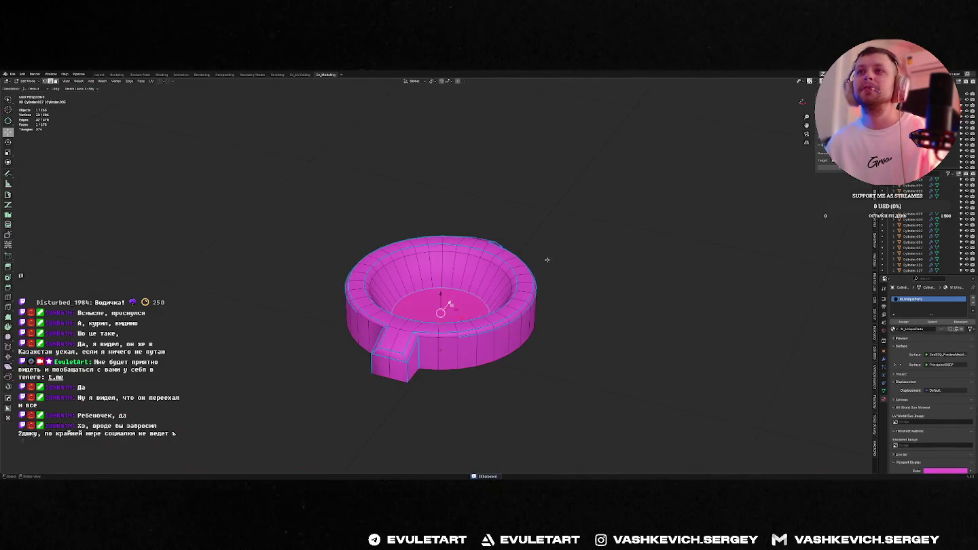
middle_drag(446, 331, 362, 341)
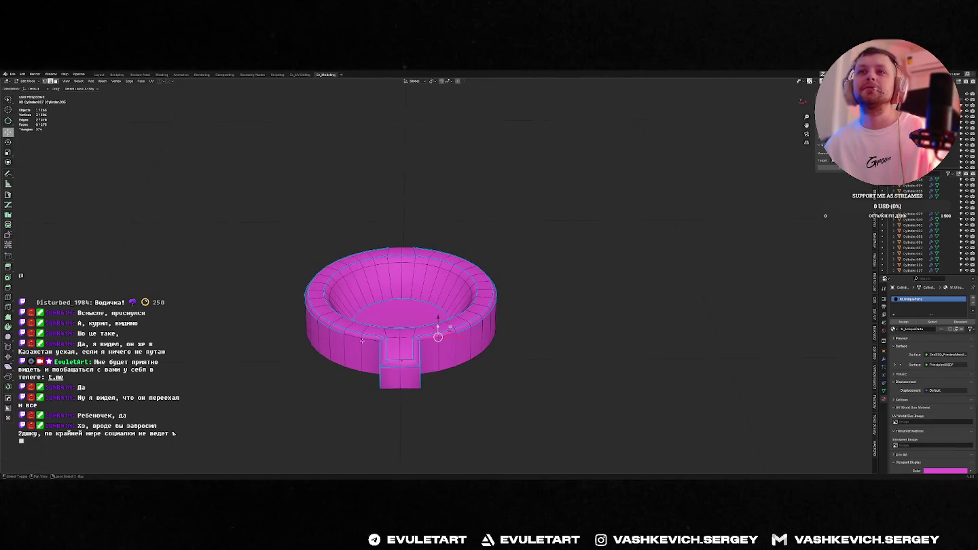
right_click(347, 338)
click(343, 409)
middle_drag(343, 409, 402, 339)
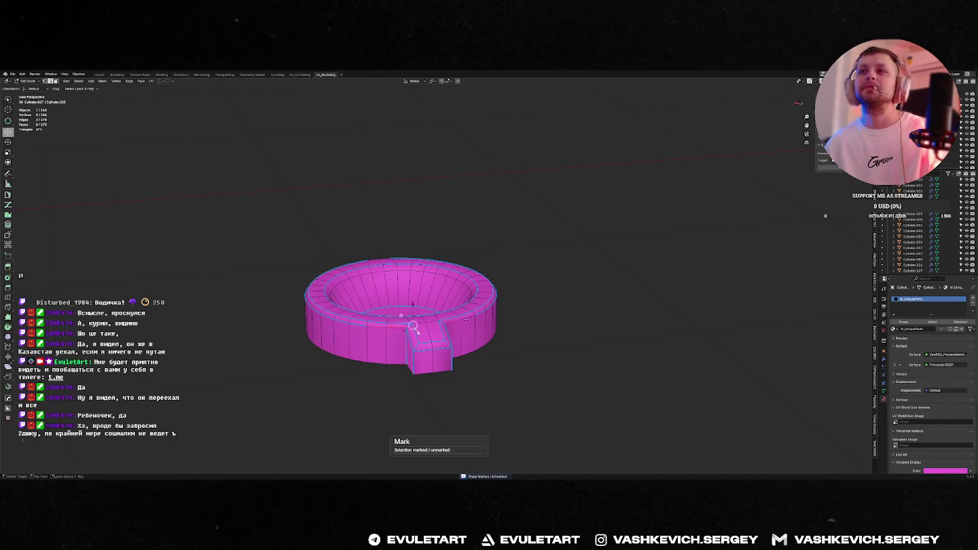
right_click(412, 326)
key(Tab)
scroll(489, 323, down, 3)
scroll(417, 320, down, 2)
right_click(415, 319)
key(Escape)
Select the bowl's top edge loop and dissolve it.
mouse_move(504, 266)
middle_down()
mouse_move(471, 288)
mouse_move(415, 293)
middle_up()
key(Tab)
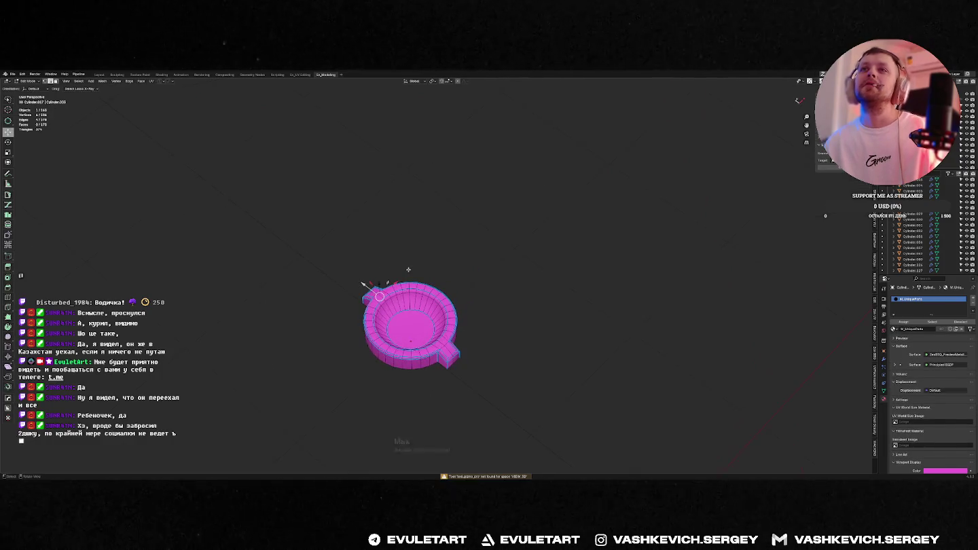
scroll(413, 292, down, 3)
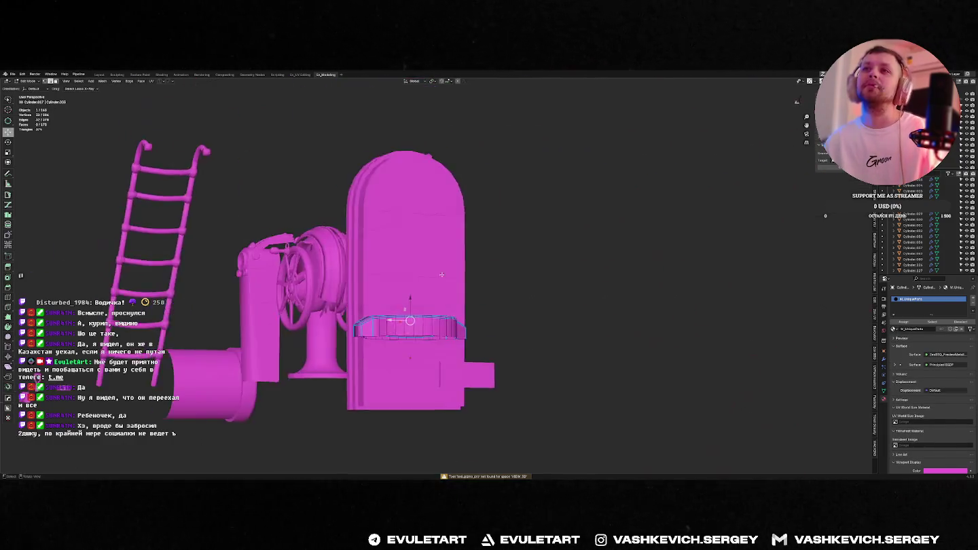
key(KP_Decimal)
alt+click(463, 278)
key(ctrl+x)
mouse_move(464, 276)
middle_down()
mouse_move(466, 315)
mouse_move(407, 279)
mouse_move(335, 294)
mouse_move(397, 320)
mouse_move(380, 314)
middle_up()
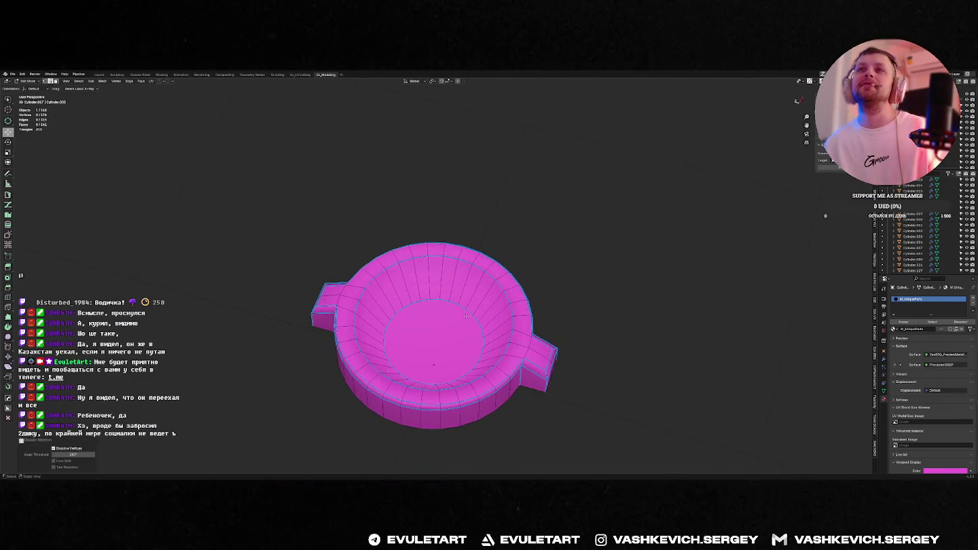
scroll(466, 314, down, 10)
scroll(466, 315, up, 10)
key(Tab)
Apply HardOps Sharpen with a Keep Sharp Weighted Normal modifier to the bowl.
key(q)
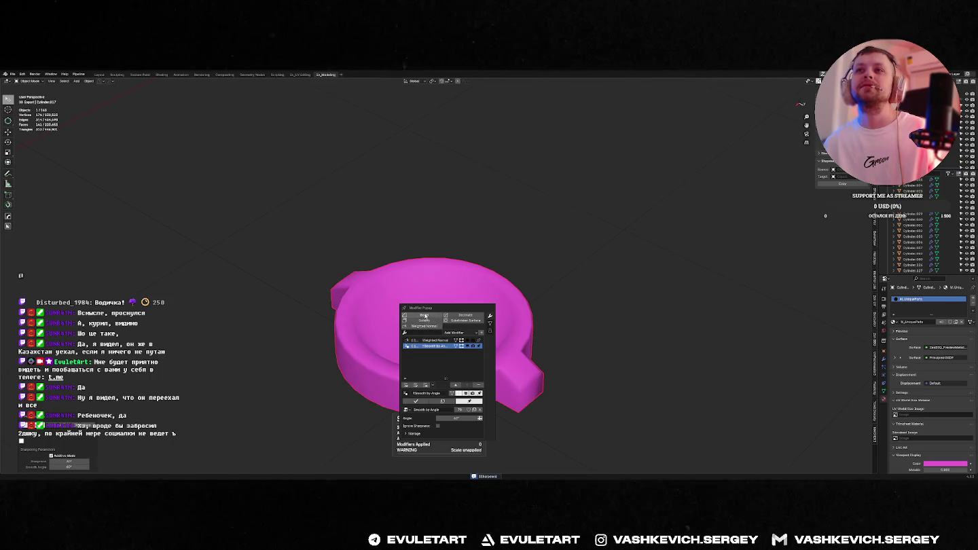
mouse_move(446, 346)
middle_down()
mouse_move(433, 272)
mouse_move(482, 316)
middle_up()
click(461, 272)
scroll(433, 271, down, 5)
Exit Local View and move the bowl to a new spot among the parts.
key(KP_Divide)
key(KP_7)
key(g)
click(314, 322)
middle_drag(316, 322, 372, 272)
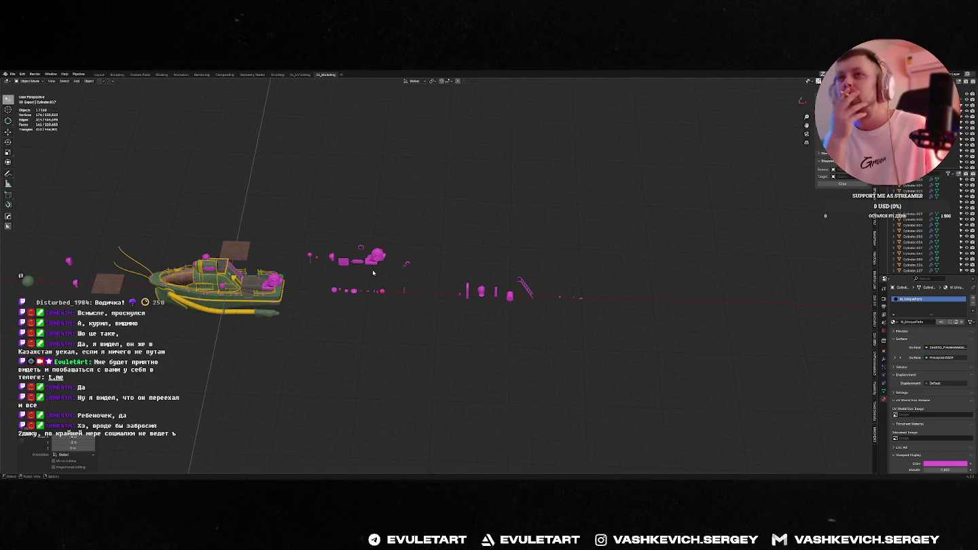
Select the small pink round part, Cylinder.061, and move it toward the boat.
scroll(373, 272, up, 3)
click(571, 229)
key(g)
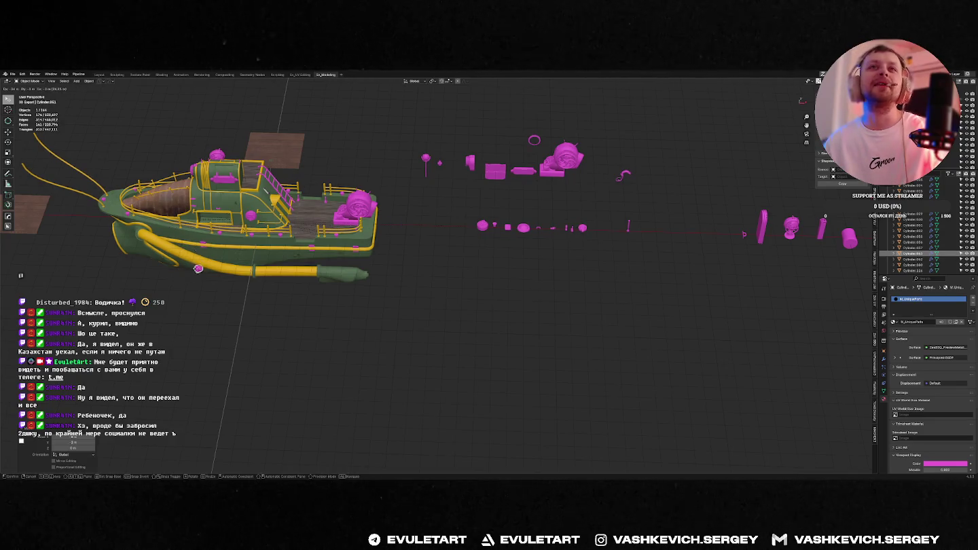
key(ctrl+shift+Tab)
key(KP_Decimal)
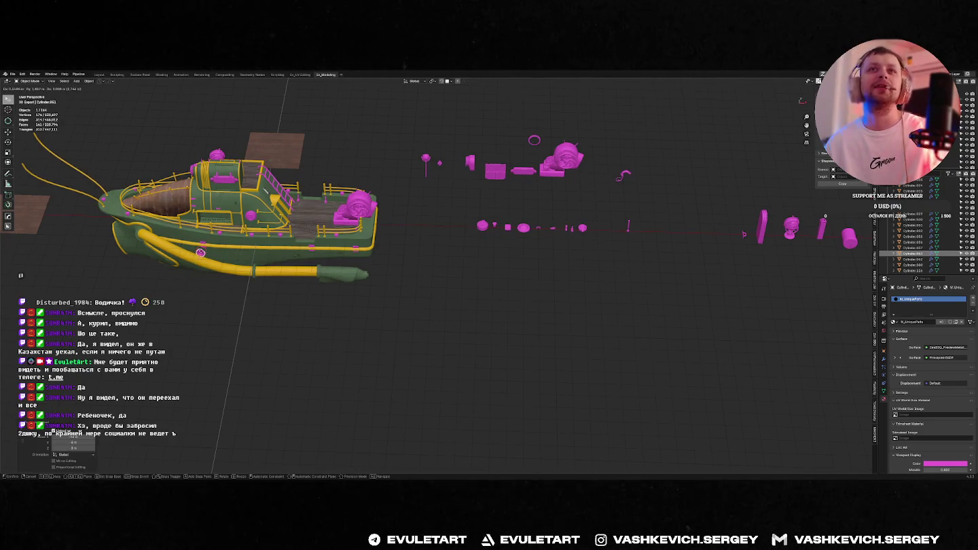
key(KP_1)
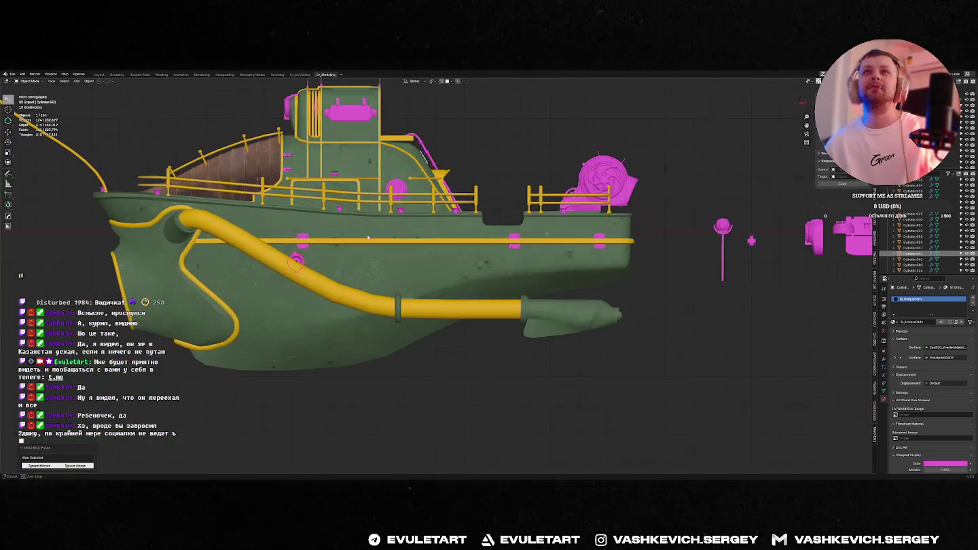
key(KP_Divide)
middle_drag(367, 235, 547, 222)
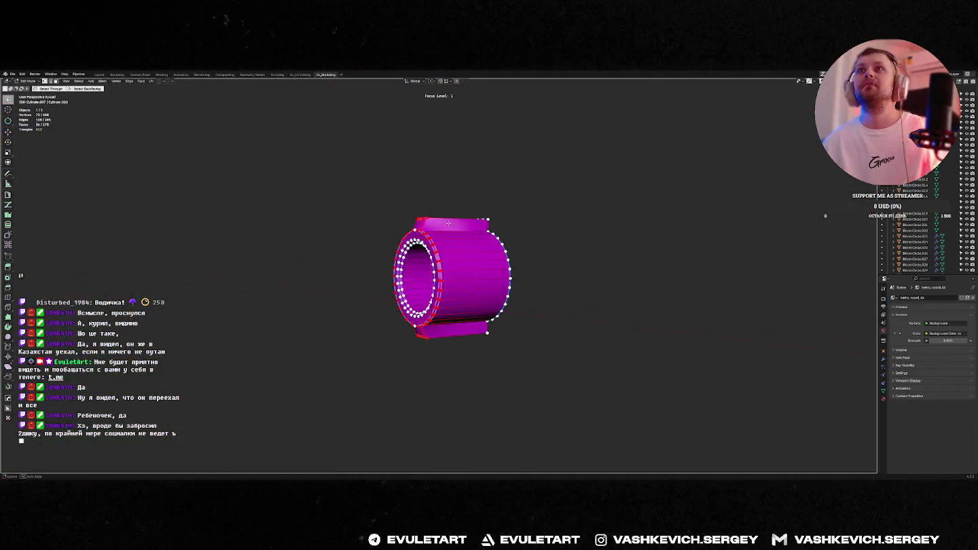
key(KP_Divide)
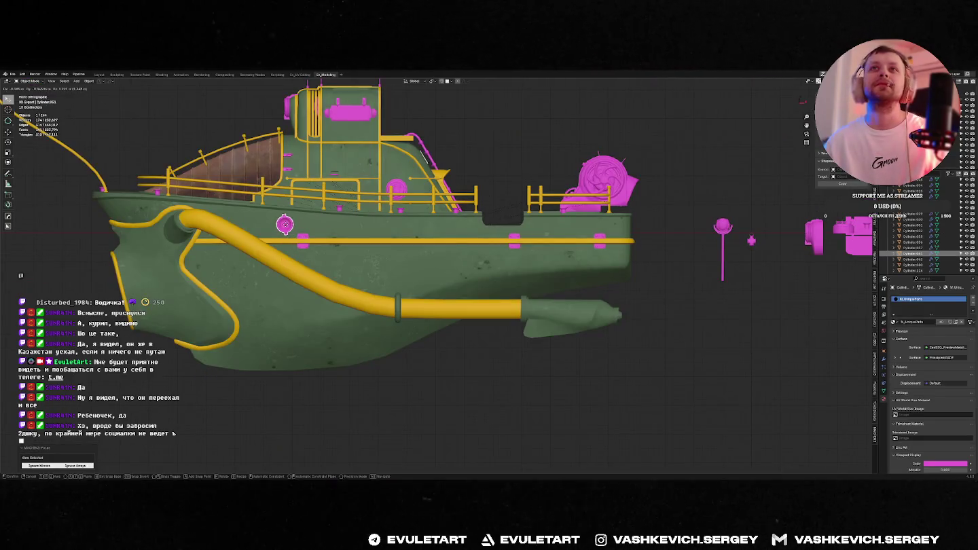
Set transform orientation to Local, then rotate and move the part against the hull.
scroll(133, 243, up, 3)
key(period)
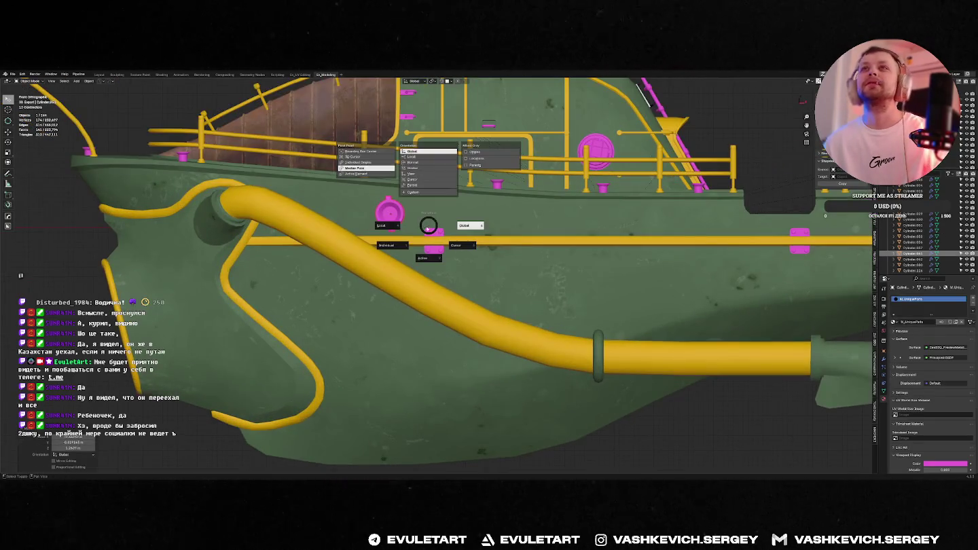
click(387, 226)
key(r)
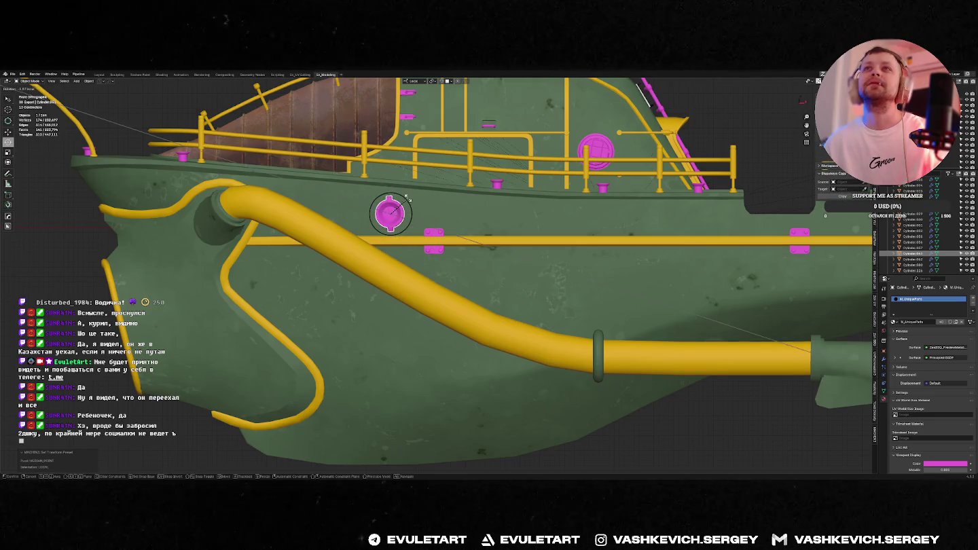
click(407, 199)
scroll(407, 205, up, 3)
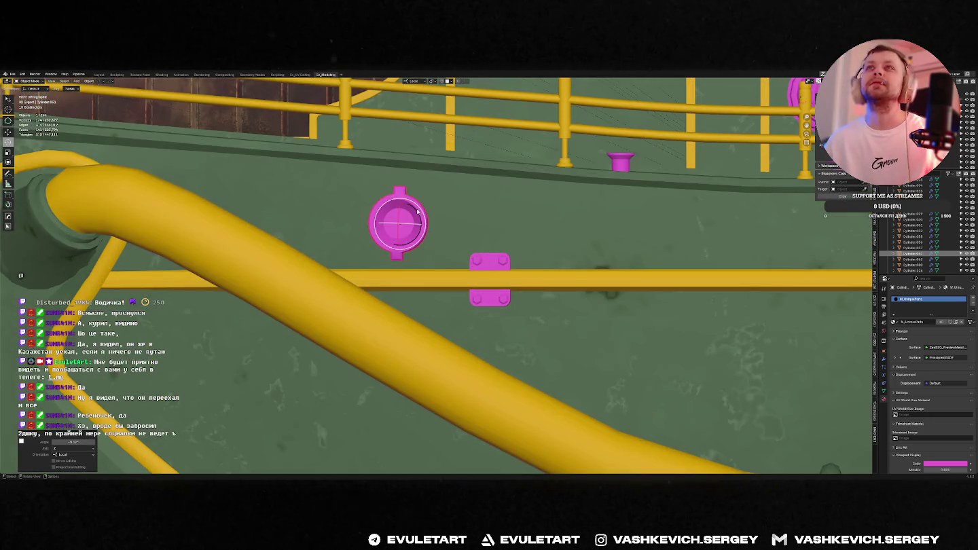
key(g)
click(398, 217)
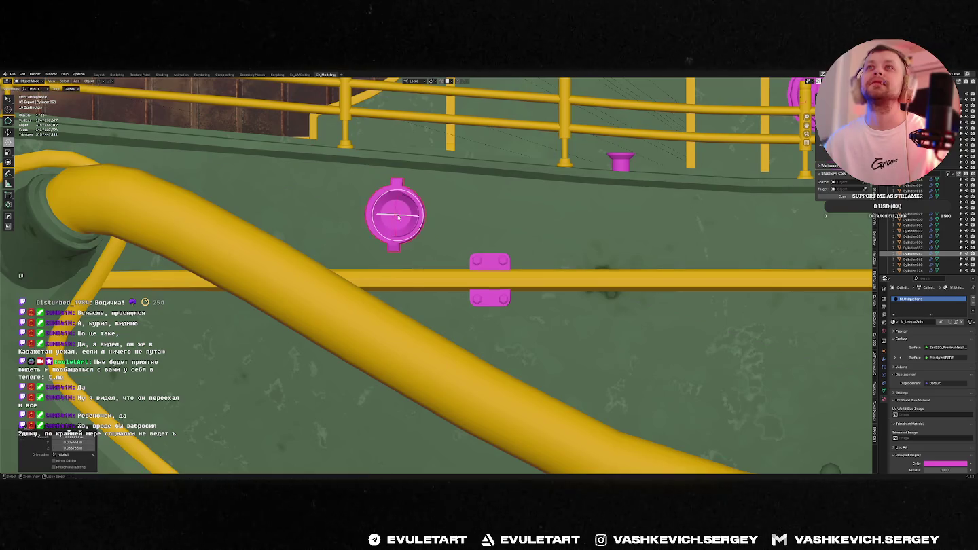
key(r)
click(410, 202)
middle_drag(550, 201, 514, 209)
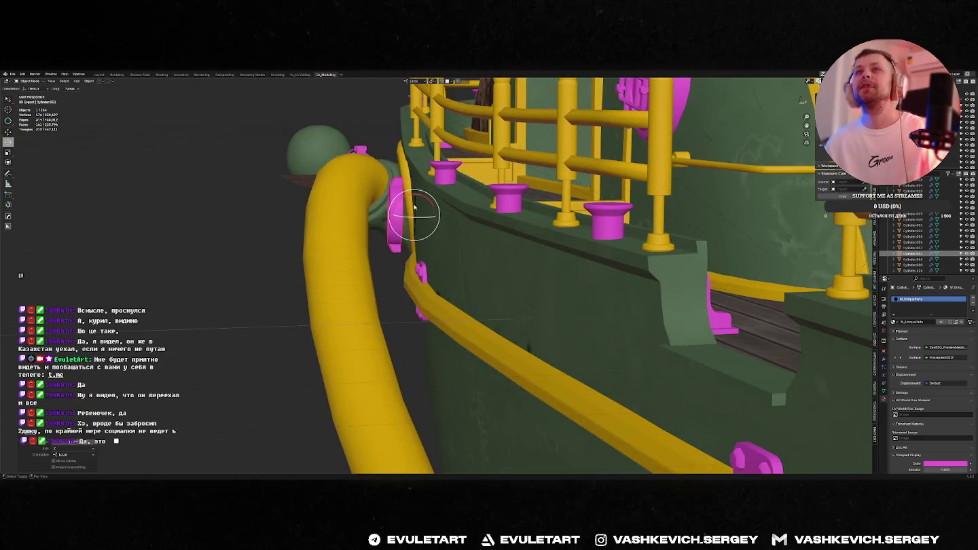
Snap the part's whole linked mesh using the Shift+S snap menu.
key(Tab)
key(ctrl+l)
key(shift+s)
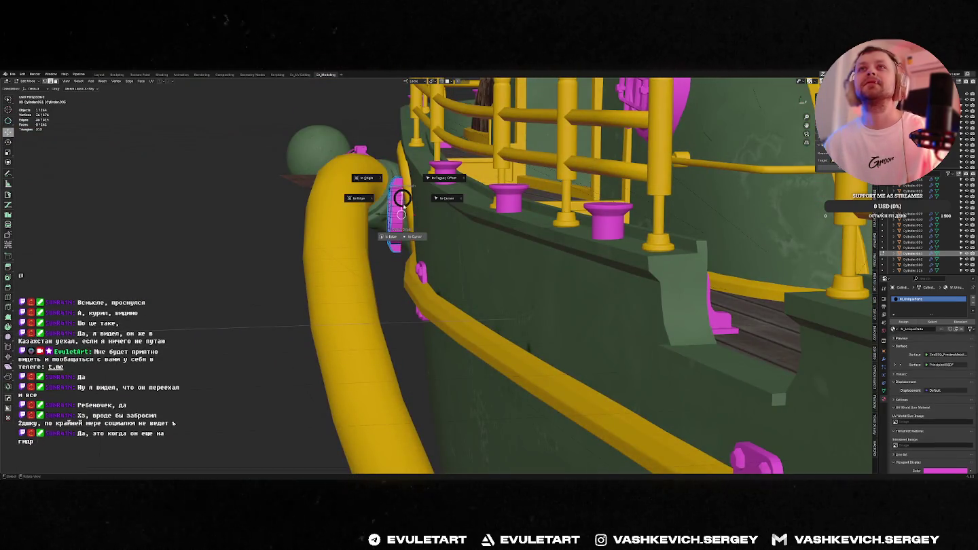
click(389, 238)
key(Tab)
key(KP_1)
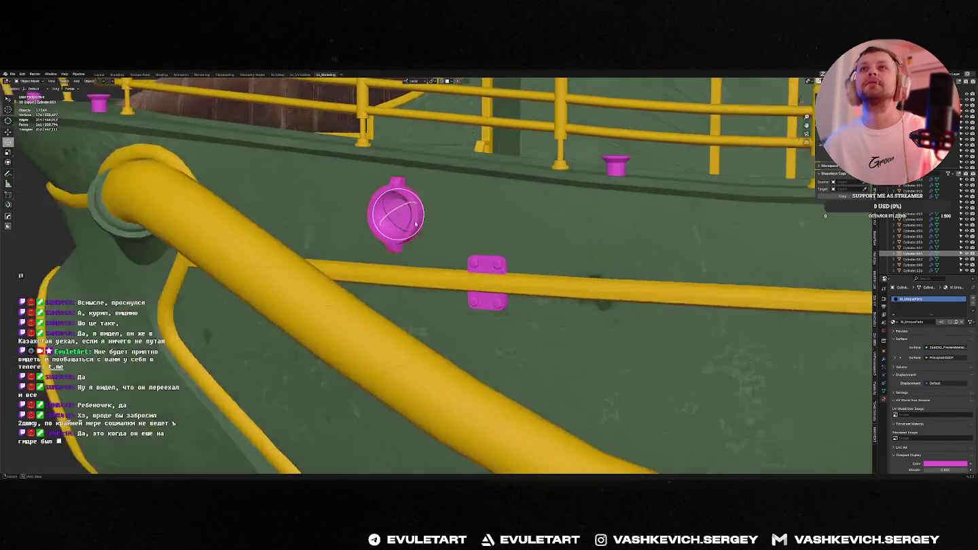
key(r)
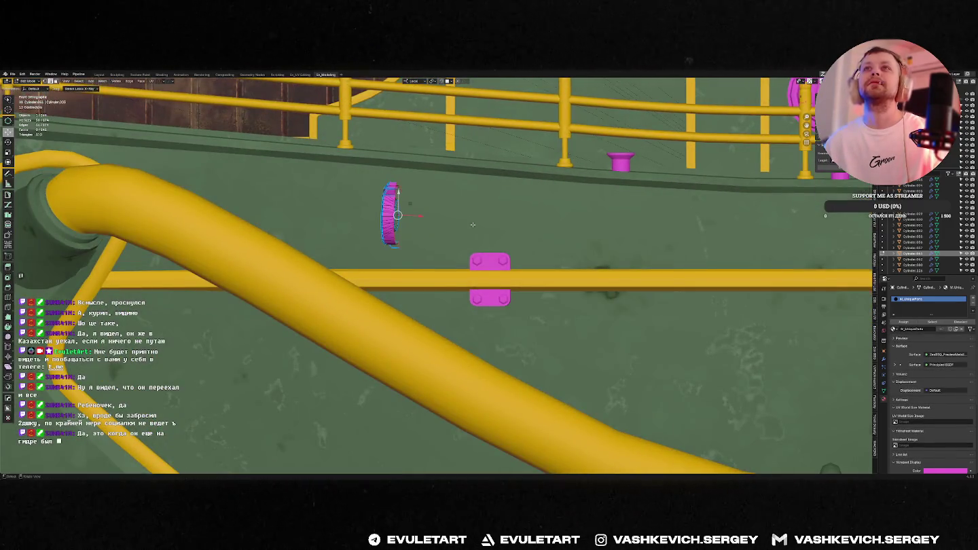
scroll(473, 225, down, 6)
scroll(474, 224, down, 4)
scroll(474, 225, down, 3)
middle_drag(474, 225, 651, 287)
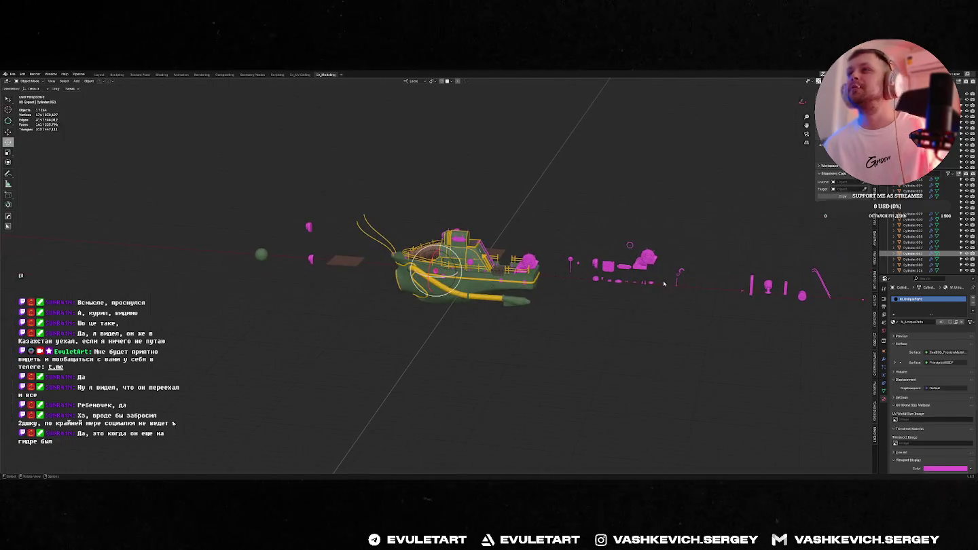
Move the cylinder's mesh down along its local Z axis so it sits on the hull.
key(KP_Decimal)
key(KP_1)
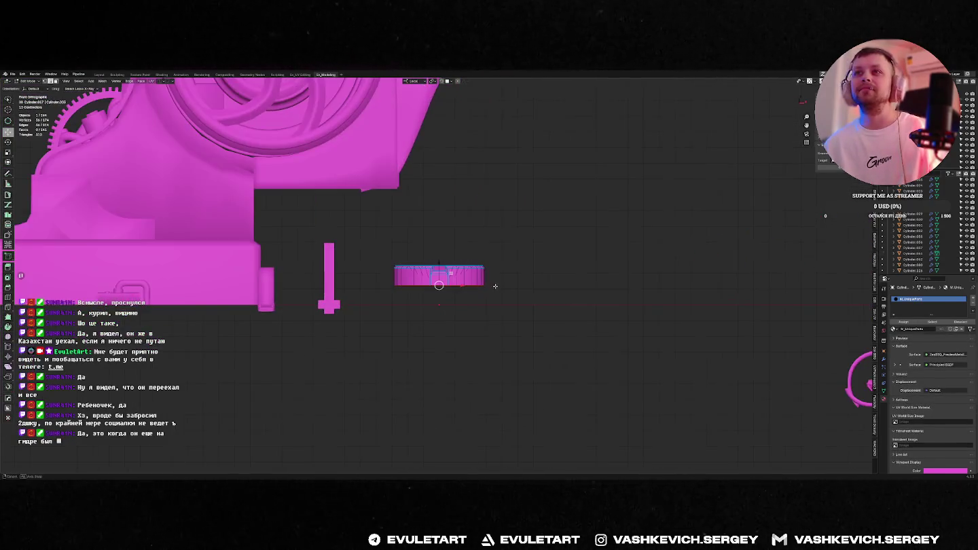
key(Tab)
key(a)
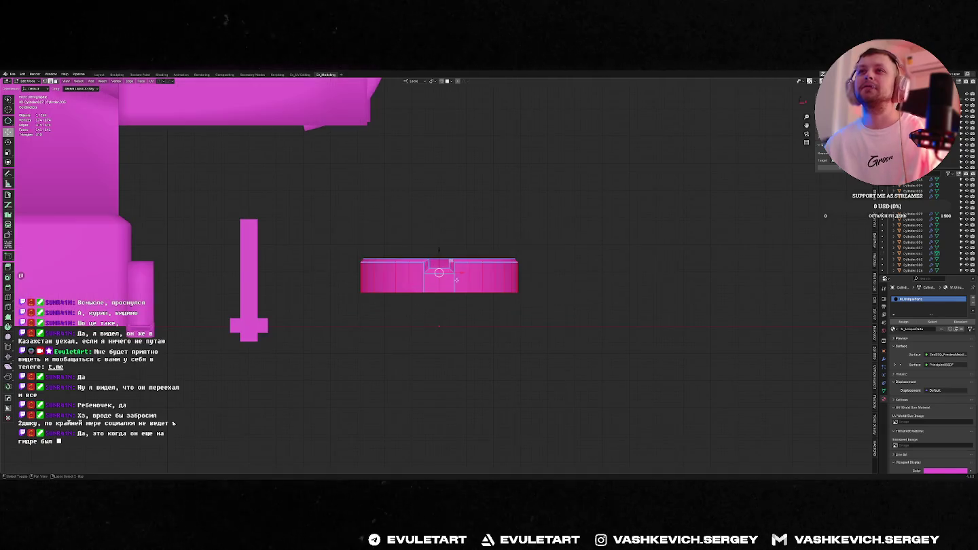
key(g)
key(z)
click(520, 263)
key(Tab)
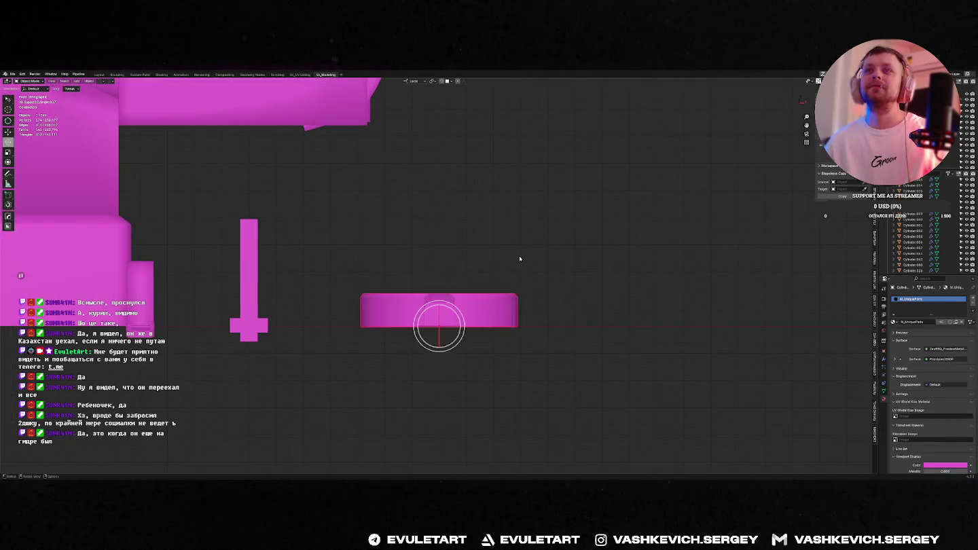
key(Home)
click(379, 262)
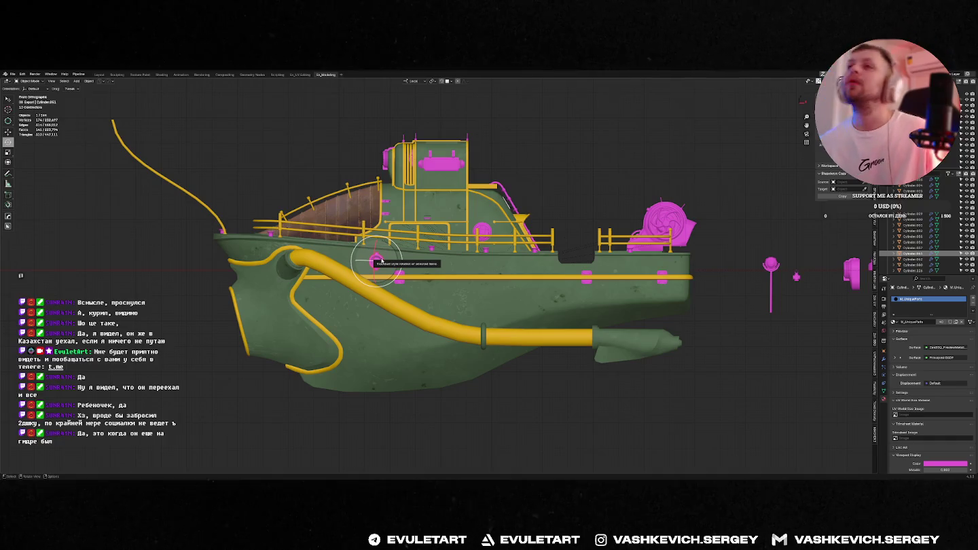
shift+middle_drag(452, 250, 527, 261)
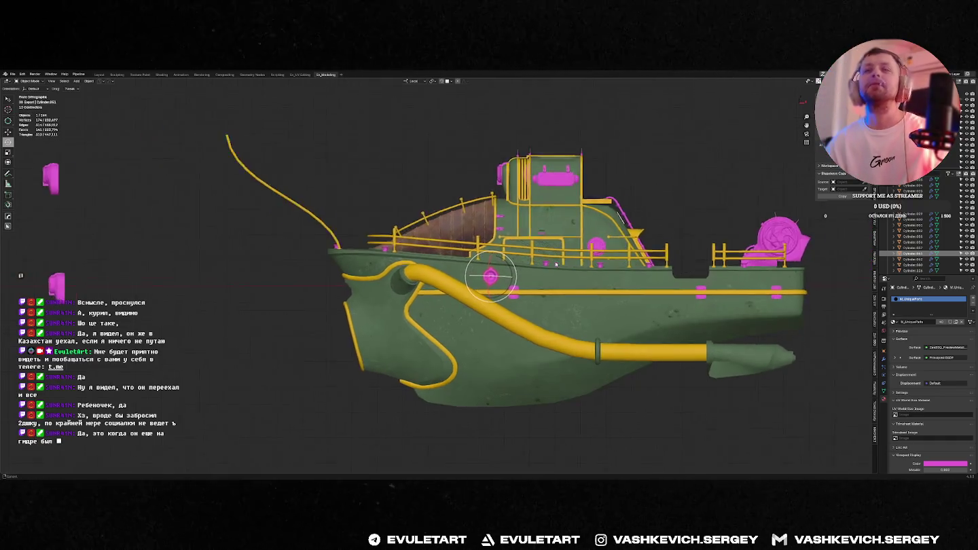
scroll(527, 261, up, 5)
click(637, 279)
mouse_move(637, 279)
middle_down()
mouse_move(609, 267)
mouse_move(666, 287)
mouse_move(738, 273)
mouse_move(406, 226)
mouse_move(484, 235)
middle_up()
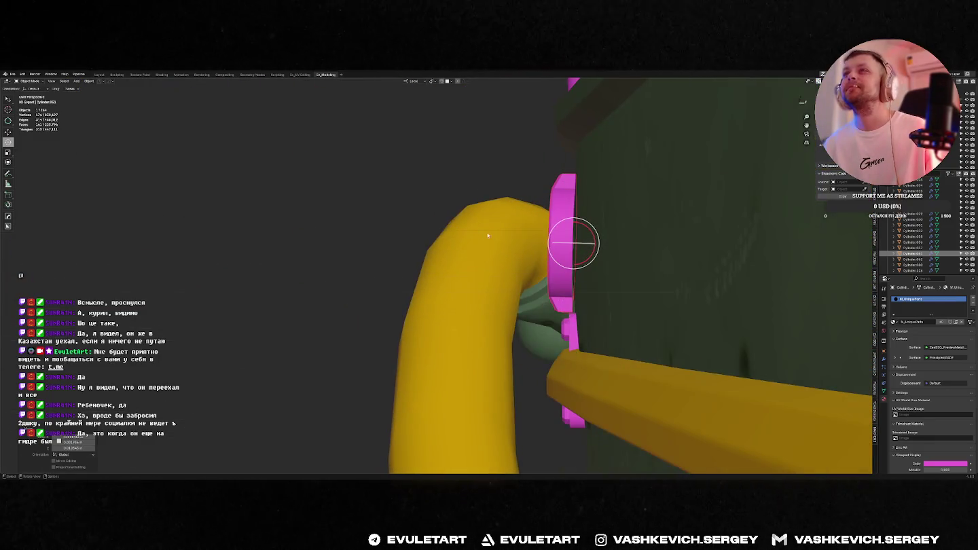
key(r)
key(z)
click(582, 242)
mouse_move(569, 243)
middle_down()
mouse_move(569, 299)
mouse_move(573, 244)
middle_up()
key(r)
key(z)
key(z)
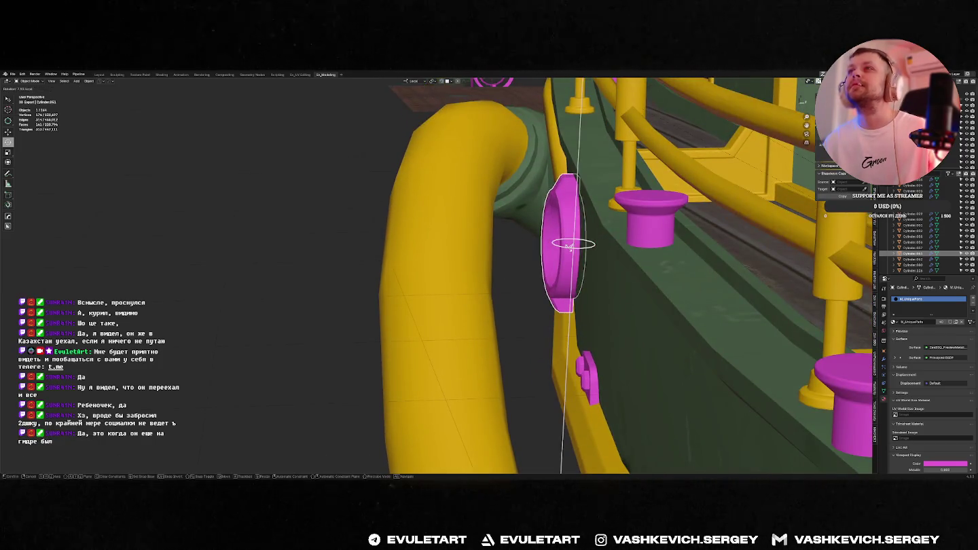
click(506, 244)
mouse_move(506, 244)
middle_down()
mouse_move(573, 255)
mouse_move(611, 242)
mouse_move(570, 243)
middle_up()
key(g)
click(611, 242)
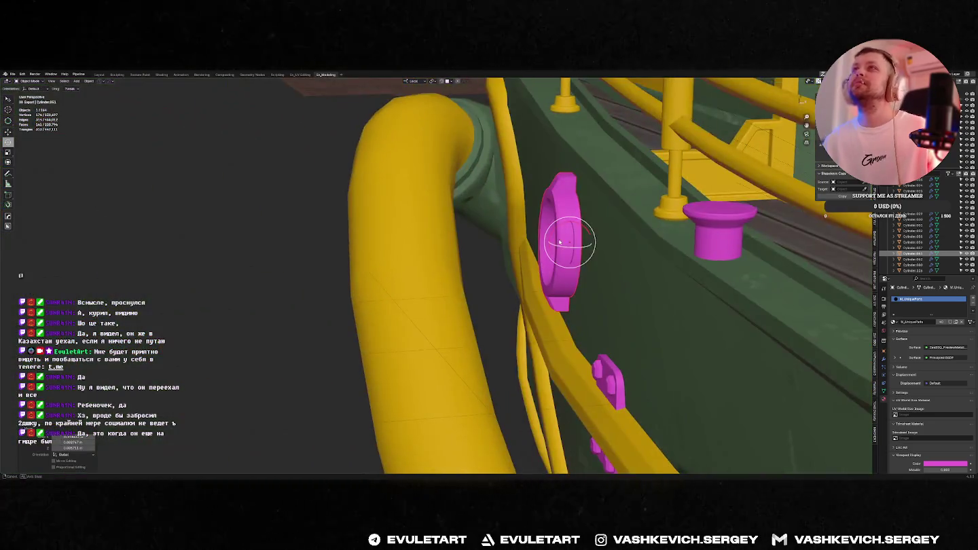
key(shift+space)
key(g)
drag(547, 243, 551, 242)
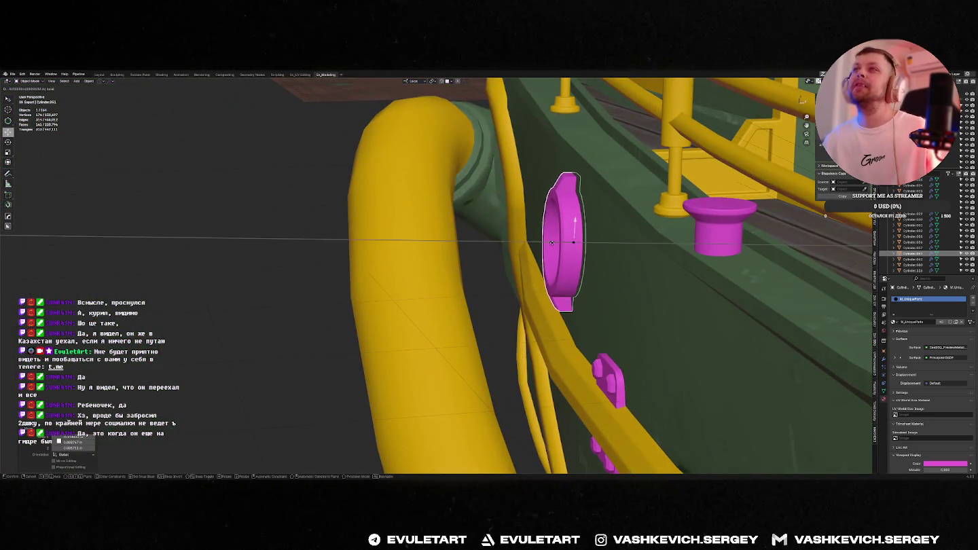
click(551, 242)
key(KP_1)
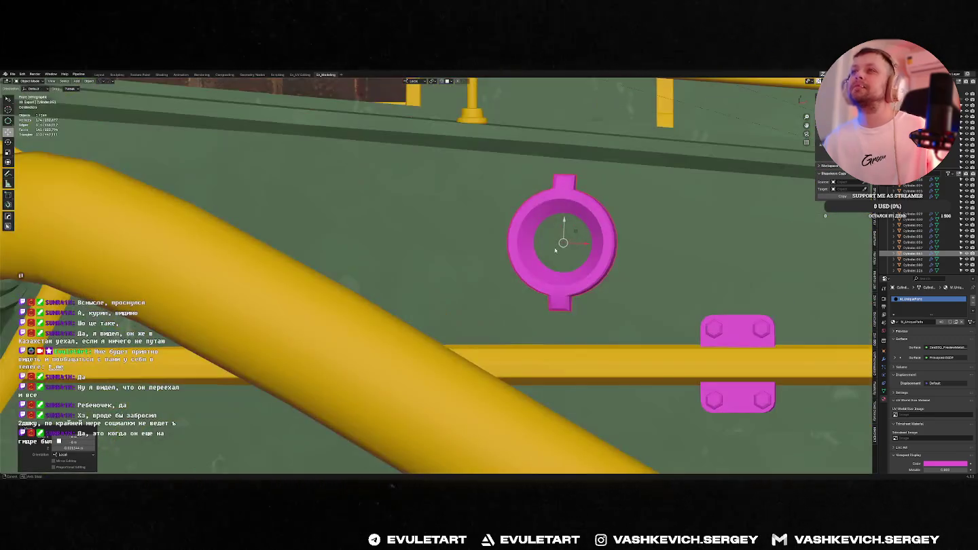
middle_drag(565, 256, 580, 232)
key(Tab)
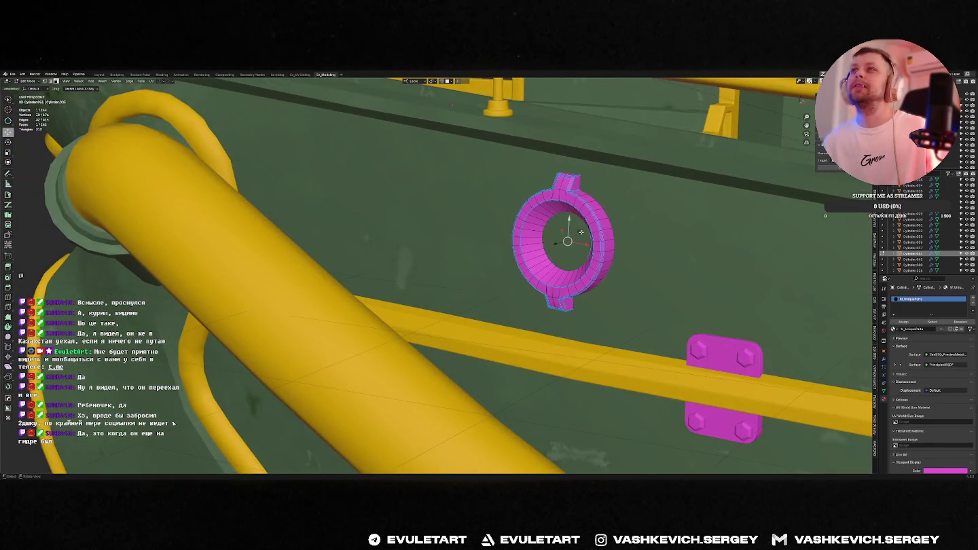
alt+click(588, 233)
key(f)
key(g)
key(g)
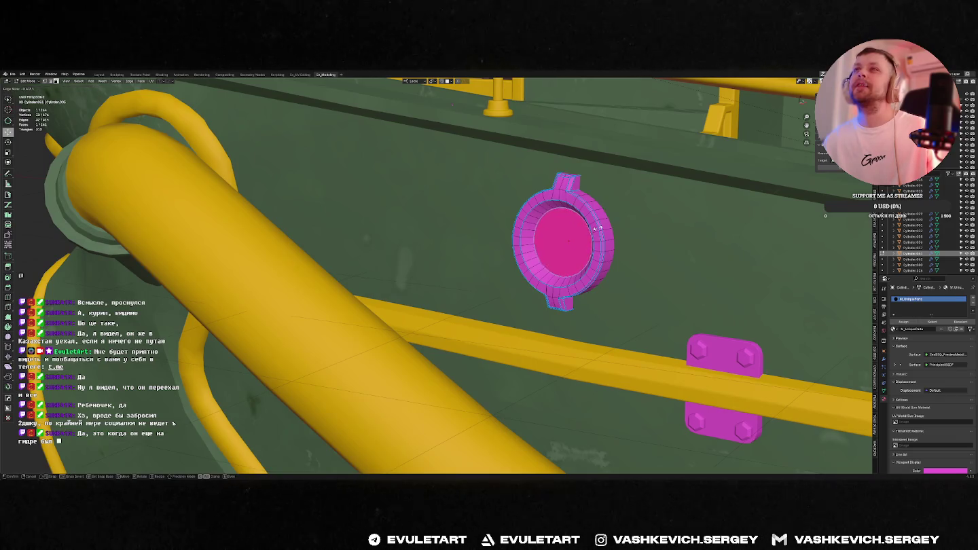
click(599, 229)
key(Tab)
key(KP_1)
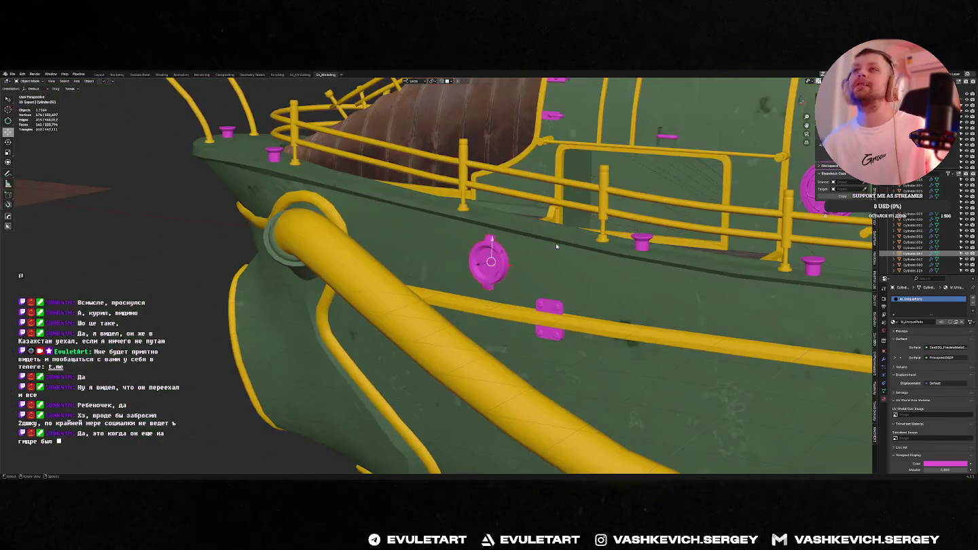
scroll(582, 245, down, 5)
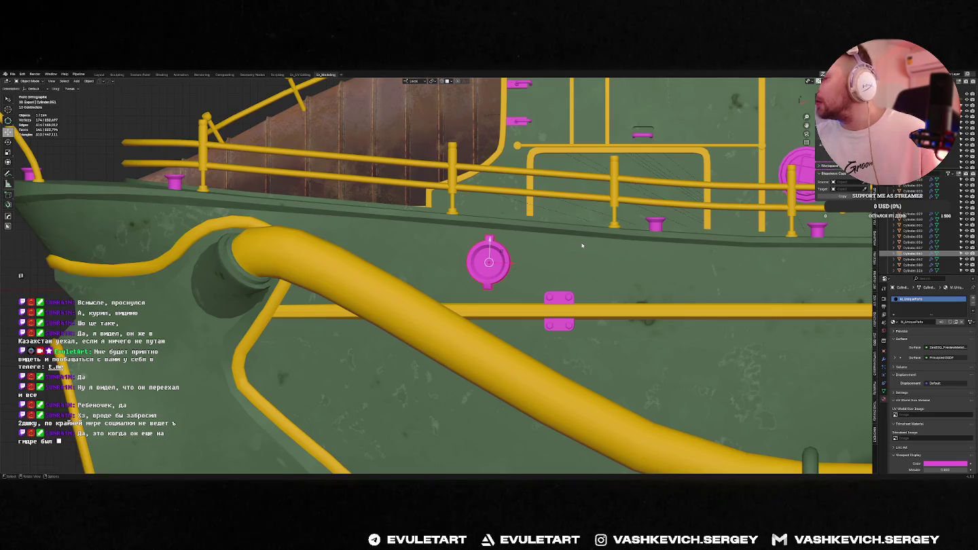
middle_drag(580, 243, 520, 247)
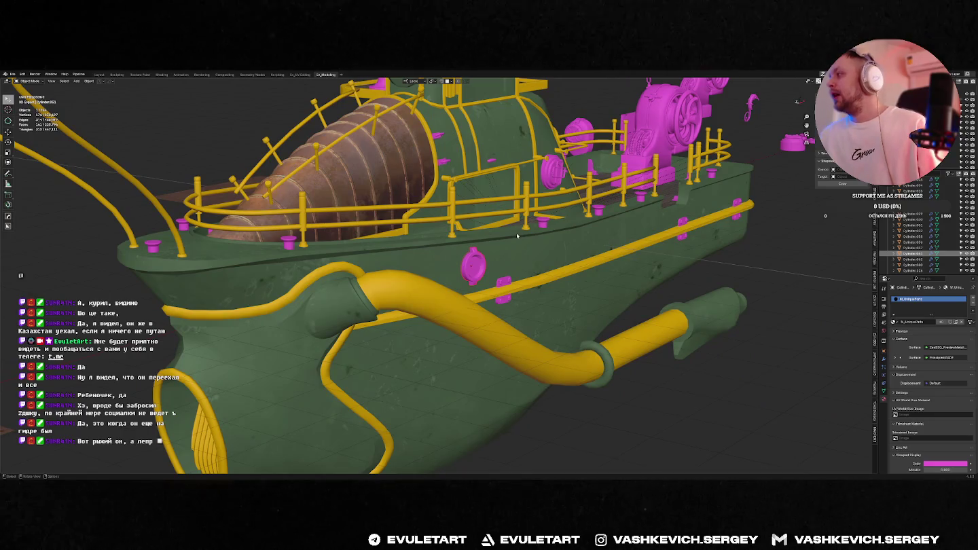
Rotate the pink hatch around its X axis to a new angle.
mouse_move(517, 232)
middle_down()
mouse_move(498, 250)
mouse_move(563, 272)
middle_up()
scroll(505, 253, down, 3)
scroll(490, 248, up, 5)
scroll(512, 256, up, 2)
scroll(513, 257, down, 4)
scroll(536, 262, up, 4)
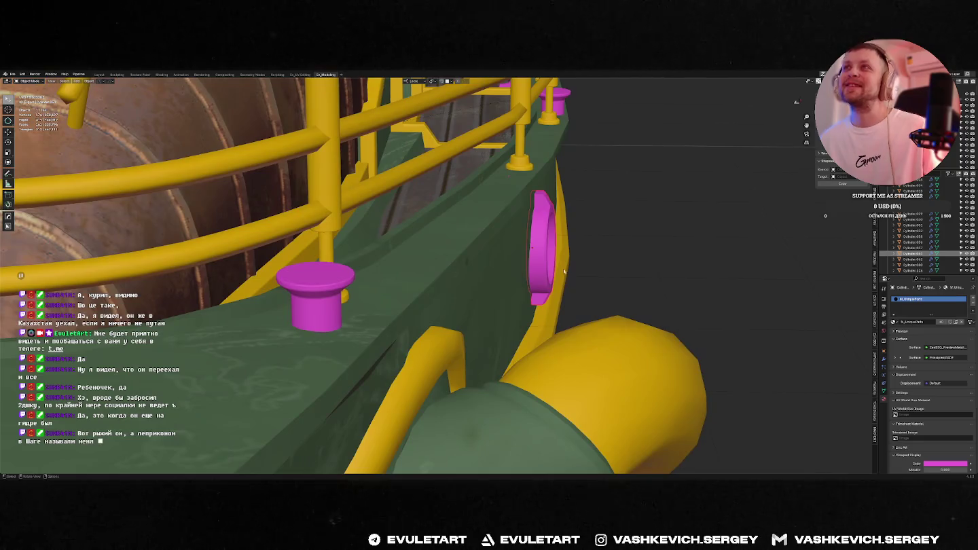
key(shift+space)
key(r)
drag(548, 235, 546, 233)
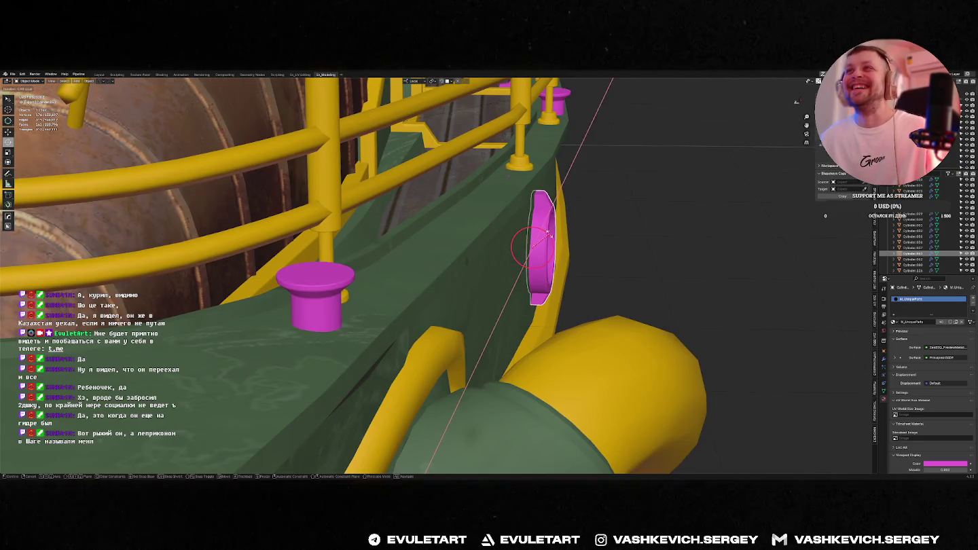
middle_drag(550, 236, 543, 245)
click(544, 245)
Apply the hatch's transform from the Ctrl+A menu.
key(shift+space)
key(w)
scroll(551, 252, down, 6)
mouse_move(551, 251)
middle_down()
mouse_move(535, 263)
mouse_move(520, 256)
mouse_move(544, 276)
middle_up()
key(ctrl+a)
click(475, 258)
scroll(529, 272, down, 4)
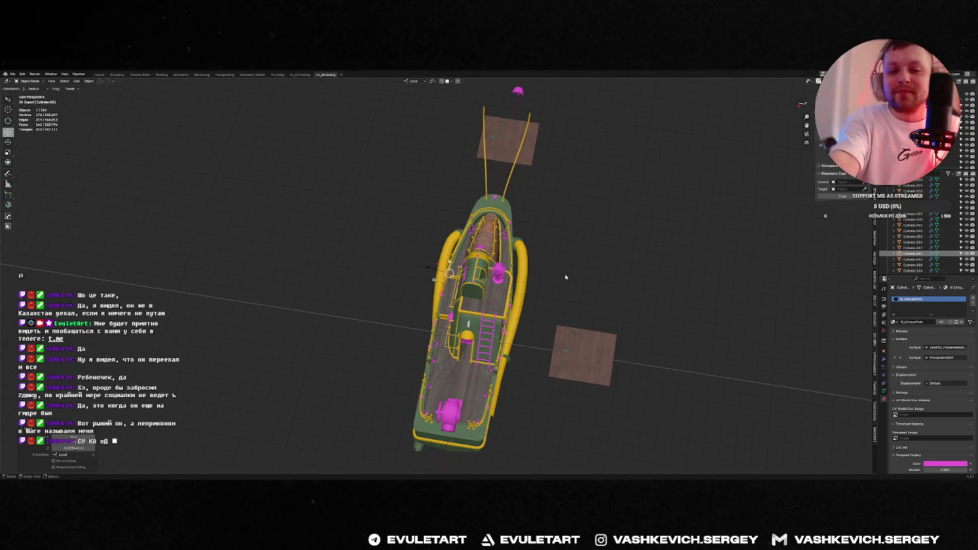
Switch the transform orientation to Global.
middle_drag(565, 278, 550, 274)
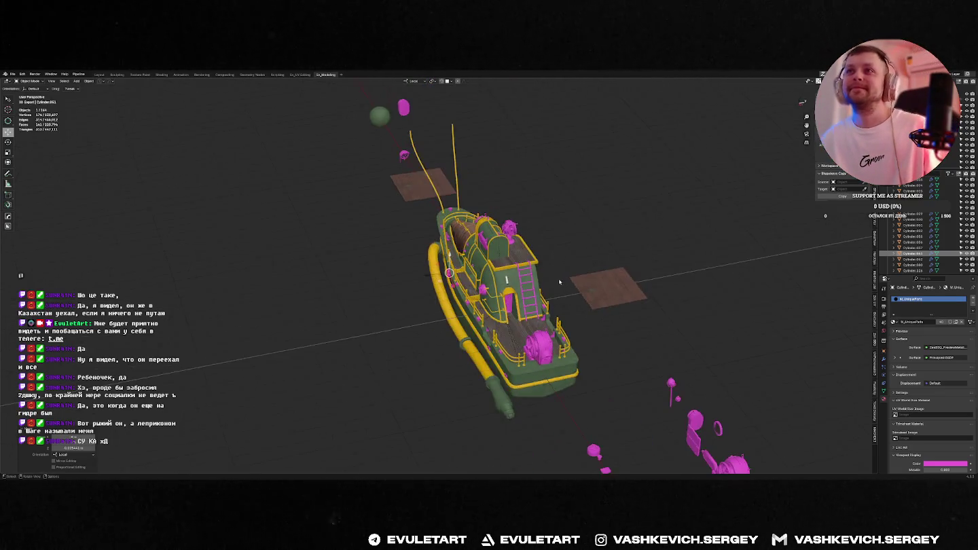
key(period)
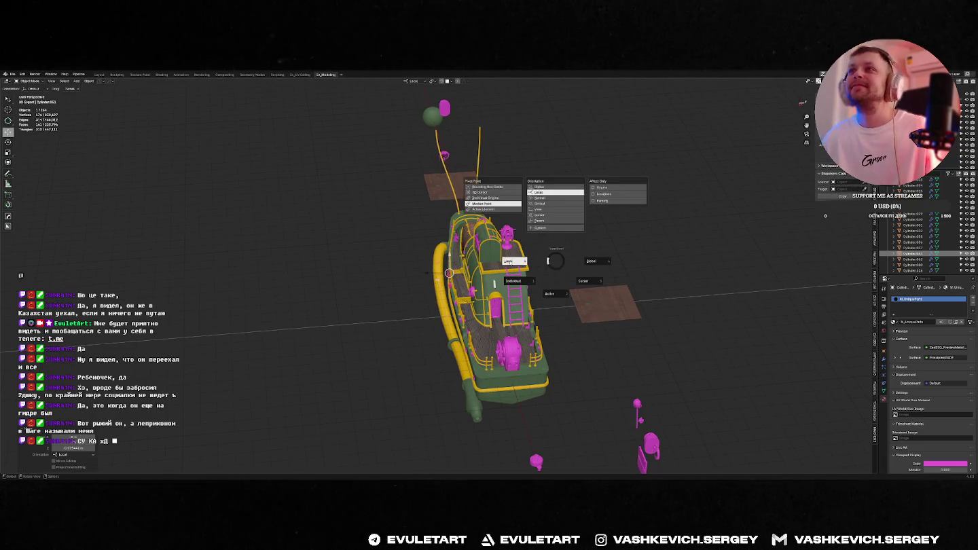
click(569, 290)
middle_drag(570, 289, 557, 300)
scroll(911, 250, down, 1)
scroll(917, 261, down, 1)
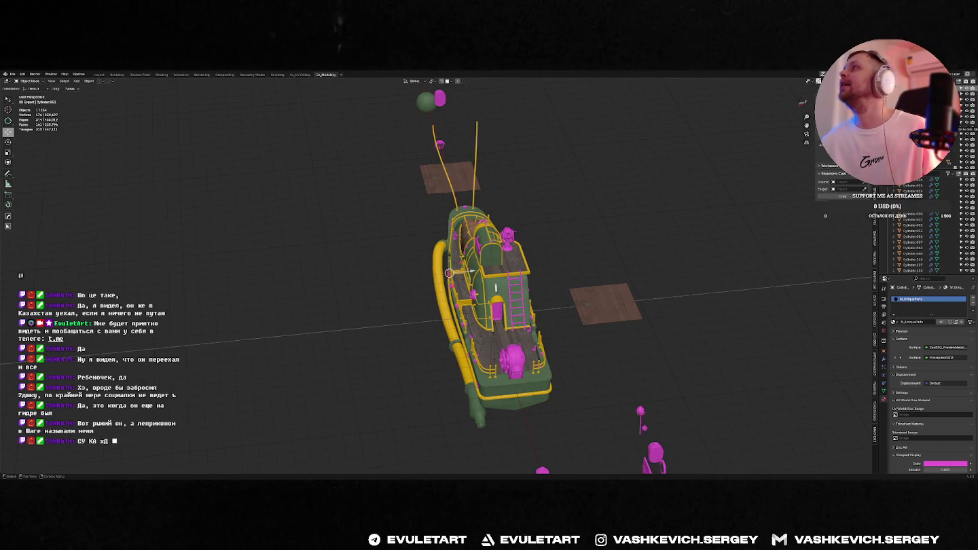
Run the mirror tool on the hatch, creating a mirror empty.
key(shift+x)
scroll(467, 290, up, 5)
scroll(468, 290, down, 5)
click(467, 291)
mouse_move(468, 290)
middle_down()
mouse_move(521, 241)
mouse_move(533, 245)
middle_up()
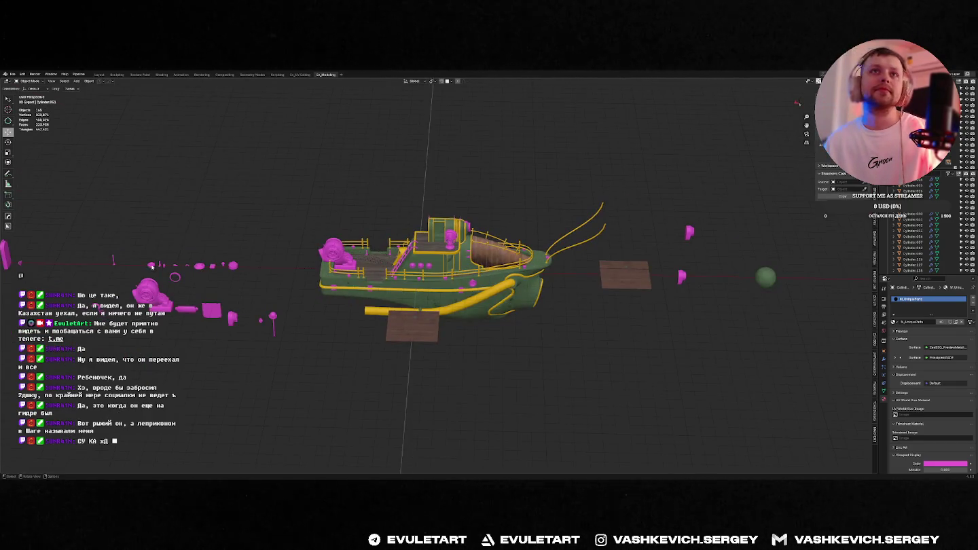
Select the Cylinder.062 fitting and move it to a new position.
click(151, 267)
middle_drag(151, 267, 604, 368)
click(605, 367)
key(g)
click(546, 330)
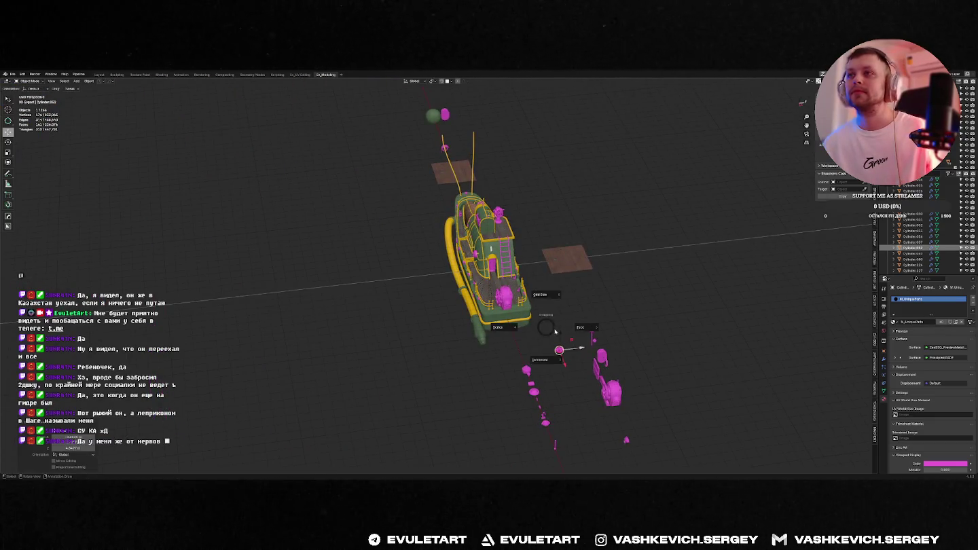
key(g)
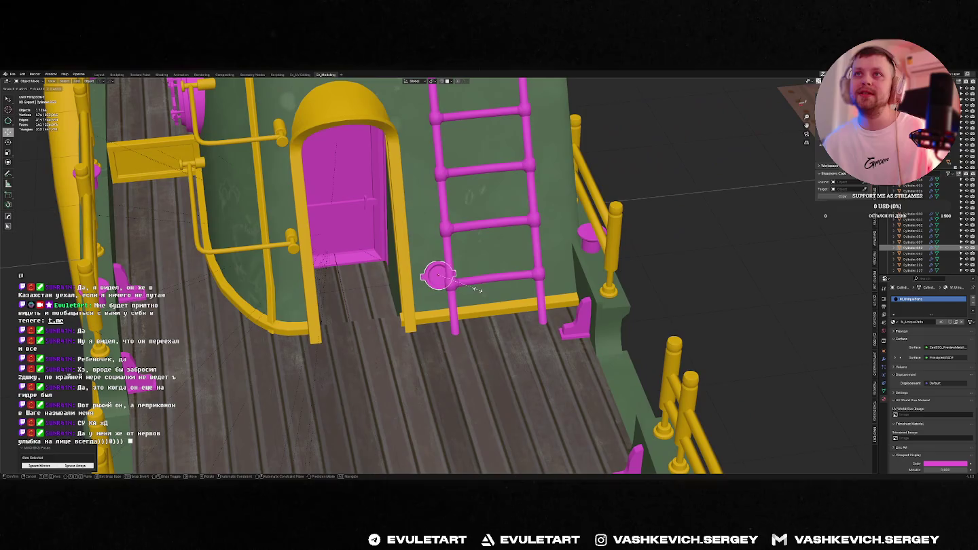
Shrink and rotate the round pink fitting in Local orientation, then place it beside the ladder base.
click(474, 289)
mouse_move(476, 288)
middle_down()
mouse_move(484, 277)
mouse_move(441, 272)
middle_up()
key(period)
key(r)
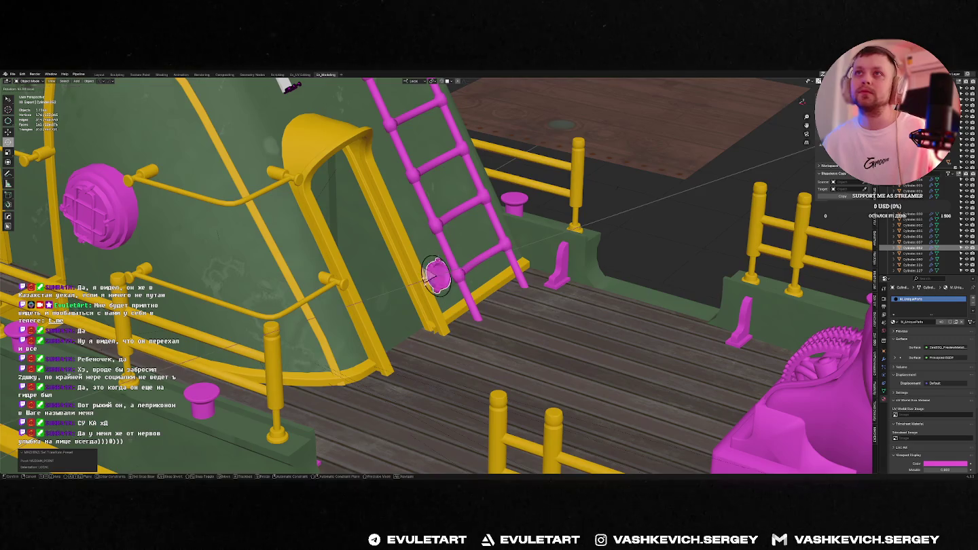
click(430, 303)
middle_drag(430, 303, 438, 275)
key(g)
middle_drag(430, 280, 431, 284)
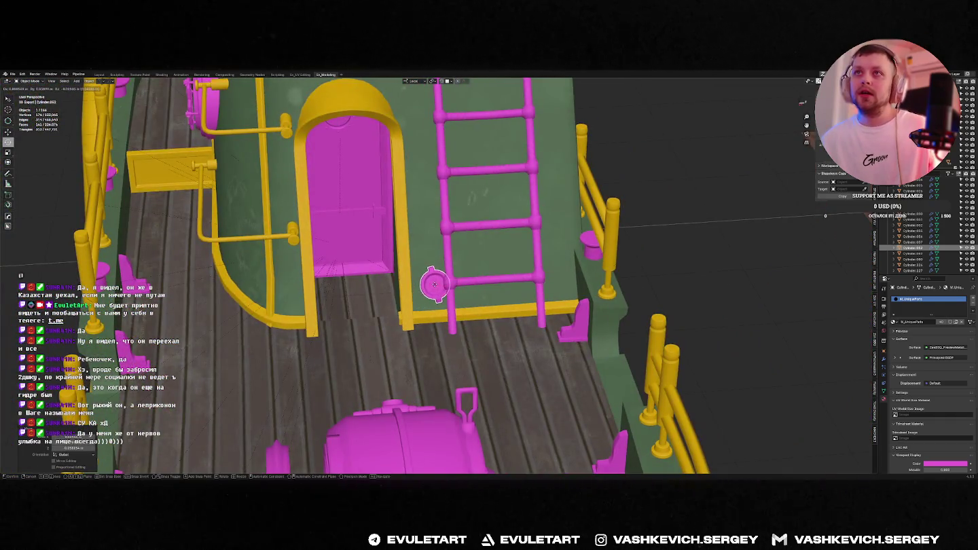
click(434, 282)
Make the ladder narrower by scaling it along X.
scroll(435, 282, down, 8)
middle_drag(533, 234, 453, 264)
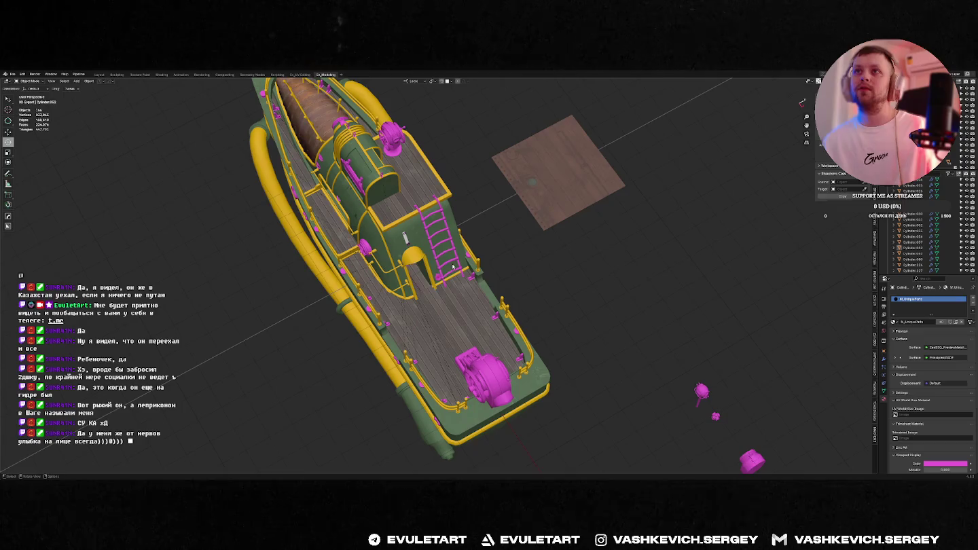
scroll(486, 268, up, 8)
scroll(485, 269, down, 8)
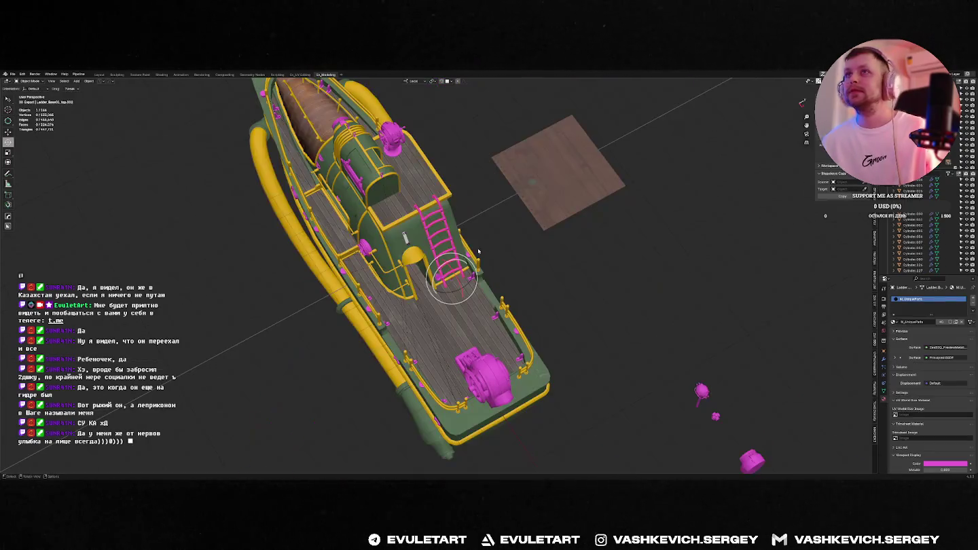
key(s)
key(x)
key(x)
click(503, 229)
Adjust the ladder's top vertices in Edit Mode, using see-through view.
mouse_move(503, 229)
middle_down()
mouse_move(507, 251)
mouse_move(506, 235)
mouse_move(467, 260)
mouse_move(470, 299)
mouse_move(468, 262)
middle_up()
scroll(505, 235, up, 6)
key(Tab)
click(433, 261)
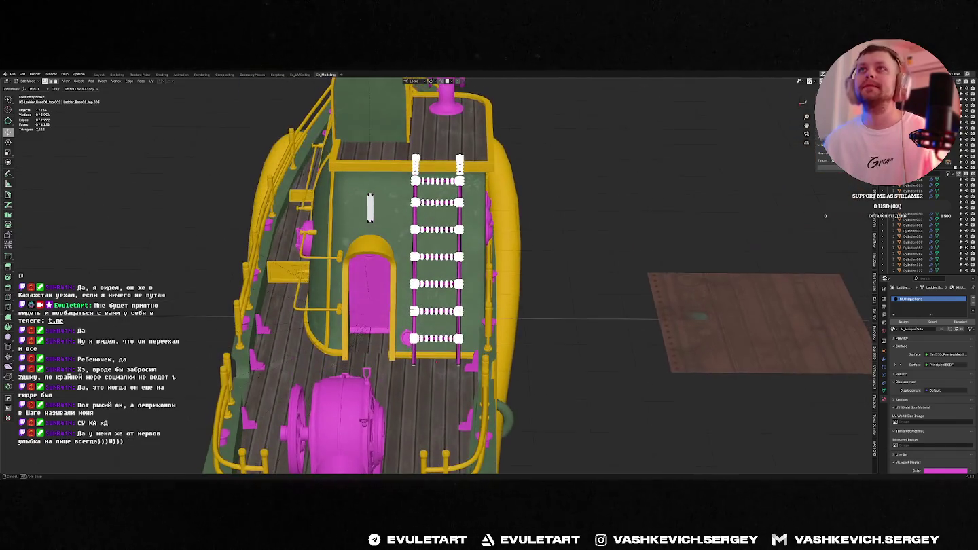
key(alt+z)
key(alt+z)
mouse_move(432, 156)
middle_down()
mouse_move(419, 204)
mouse_move(449, 235)
middle_up()
scroll(418, 205, up, 3)
key(Tab)
key(Tab)
key(Tab)
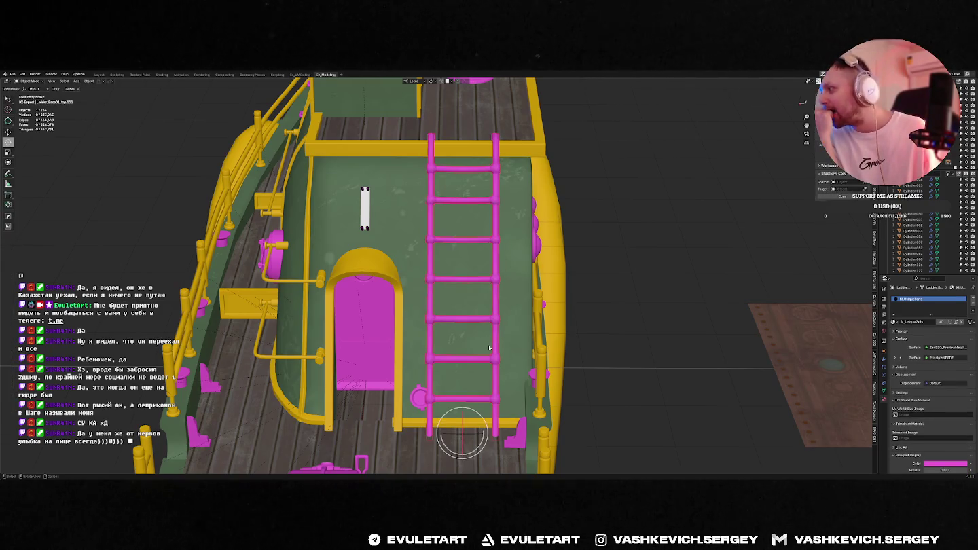
Slide the ladder sideways along the X axis.
middle_drag(489, 347, 478, 346)
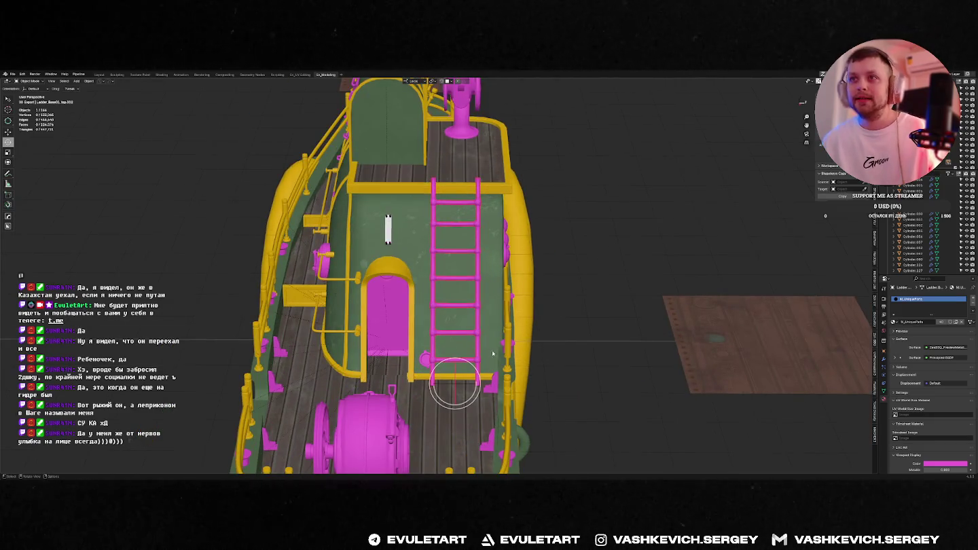
key(g)
key(x)
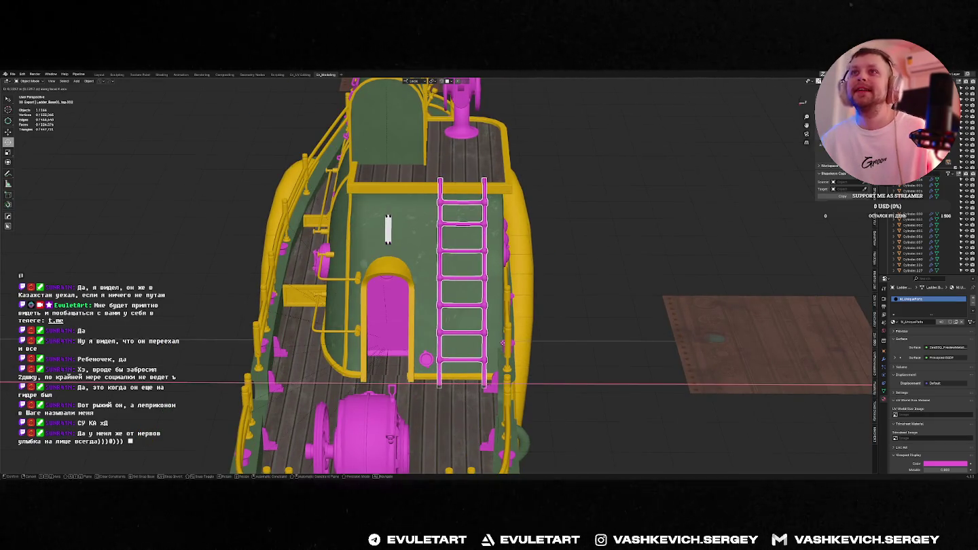
click(499, 350)
middle_drag(499, 351, 575, 288)
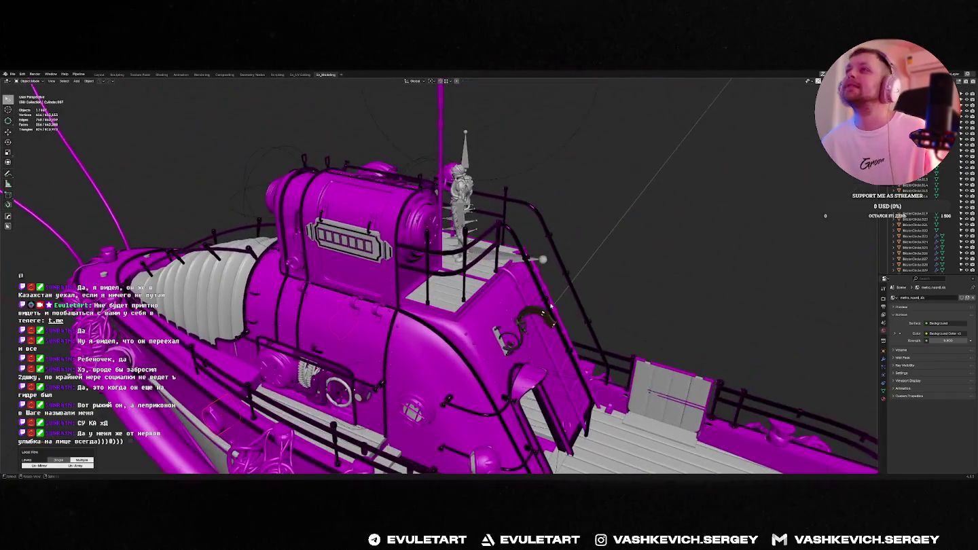
Select the small hook beside the cabin and slide its vertices in Edit Mode.
middle_drag(551, 308, 547, 378)
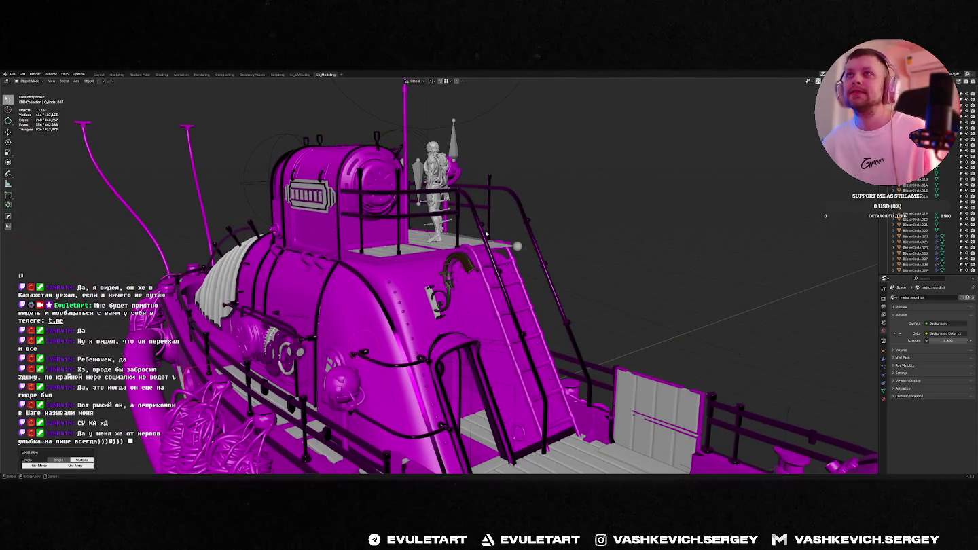
mouse_move(570, 347)
middle_down()
mouse_move(351, 294)
mouse_move(446, 305)
middle_up()
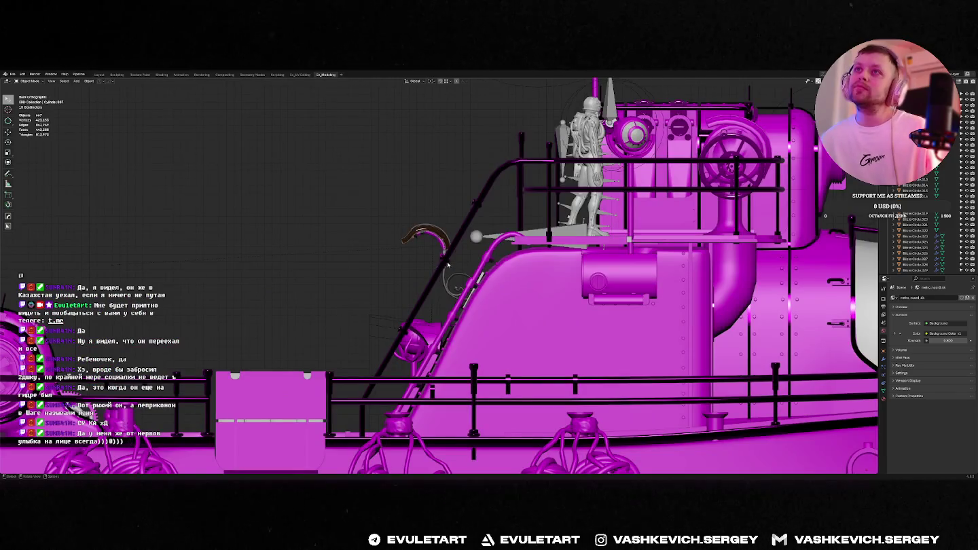
click(446, 261)
key(Tab)
scroll(448, 264, up, 3)
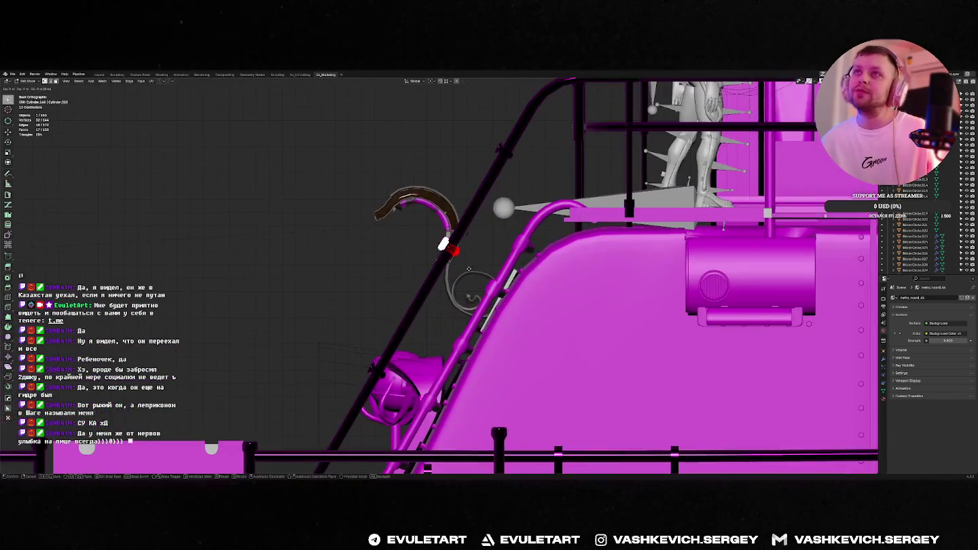
key(g)
key(g)
click(471, 270)
Extrude the hook's end and move the new end along Y to lengthen it.
mouse_move(471, 269)
middle_down()
mouse_move(506, 211)
mouse_move(587, 218)
middle_up()
scroll(509, 197, up, 3)
mouse_move(523, 174)
middle_down()
mouse_move(549, 261)
mouse_move(480, 269)
middle_up()
key(e)
click(549, 262)
key(alt+z)
key(alt+z)
key(g)
key(y)
middle_drag(466, 279, 453, 277)
click(457, 277)
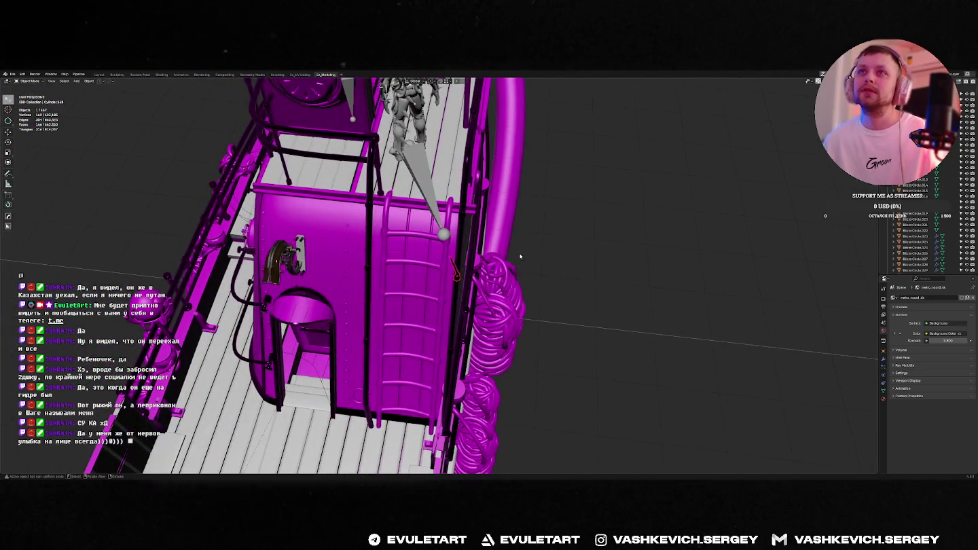
Delete the pole's end cap face and fill the open end with a new face.
middle_drag(512, 252, 474, 227)
scroll(473, 226, down, 5)
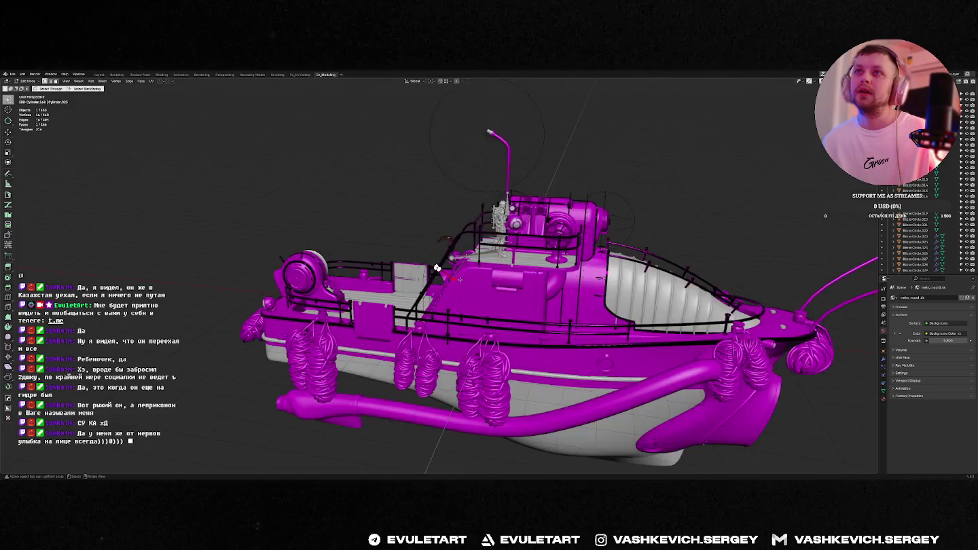
scroll(460, 280, up, 6)
middle_drag(460, 279, 447, 170)
key(ctrl+x)
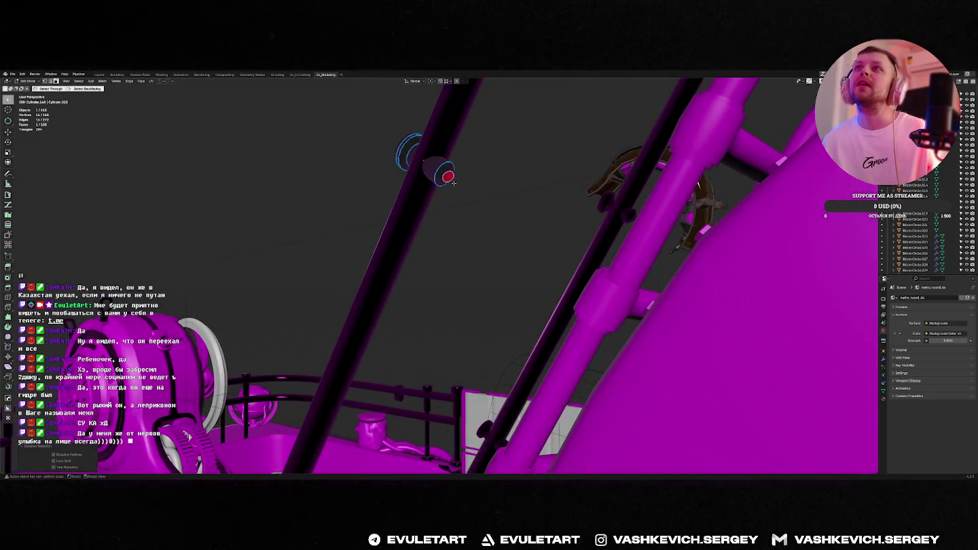
key(x)
click(457, 180)
mouse_move(453, 174)
middle_down()
mouse_move(435, 178)
mouse_move(447, 175)
middle_up()
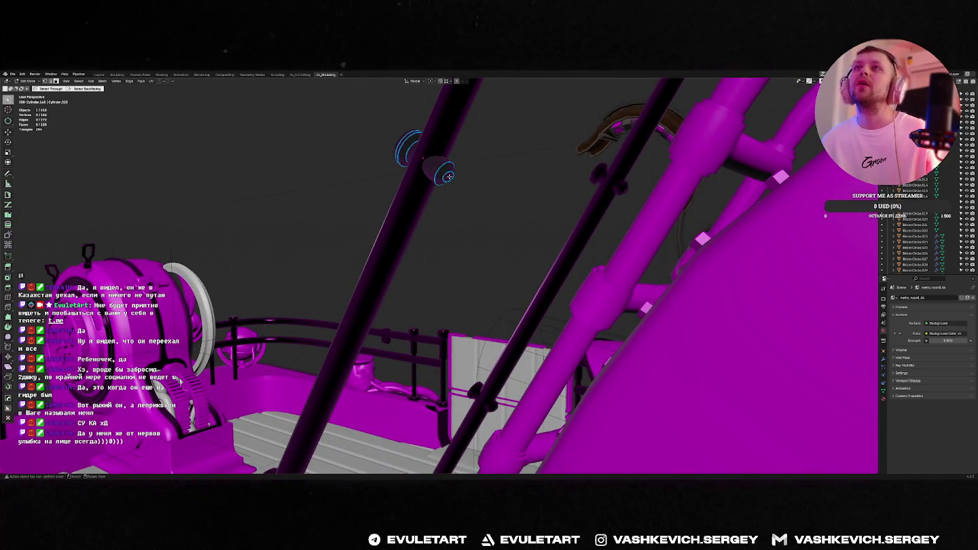
click(448, 177)
key(ctrl+x)
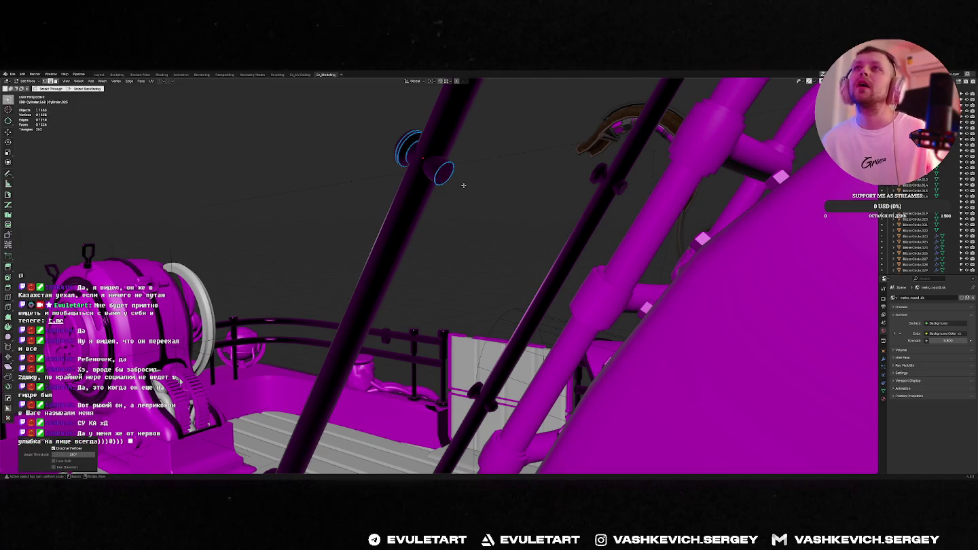
click(445, 174)
middle_drag(445, 174, 449, 188)
Inset the pole's end cap and extrude it into a thinner rod, then select Poles.003.
key(i)
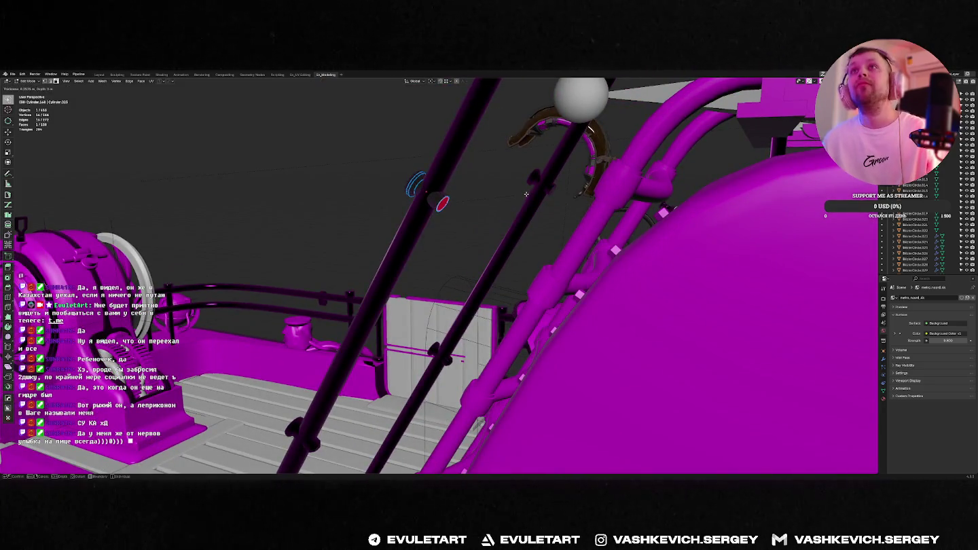
click(528, 194)
key(e)
click(678, 285)
key(Tab)
mouse_move(678, 285)
middle_down()
mouse_move(565, 259)
mouse_move(666, 254)
mouse_move(601, 272)
mouse_move(571, 268)
mouse_move(577, 259)
middle_up()
key(Tab)
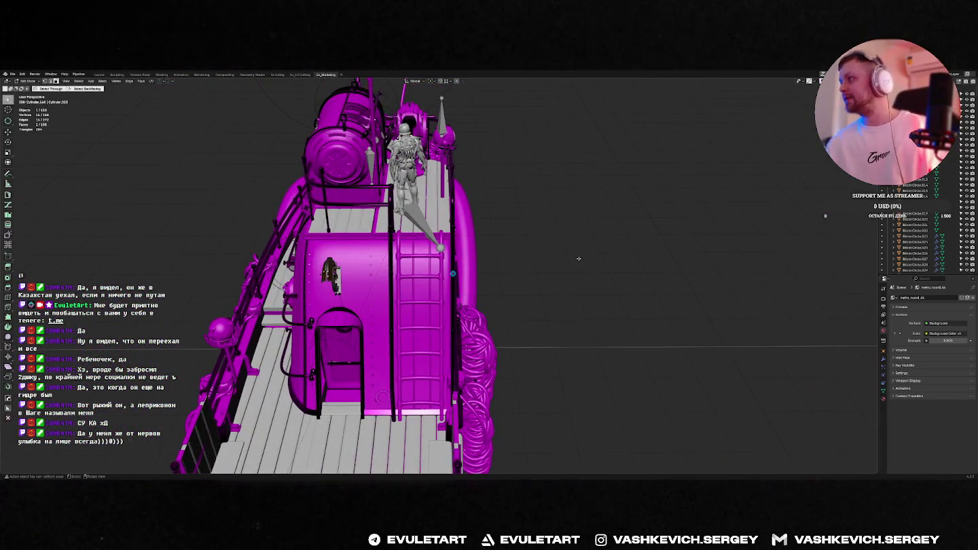
key(Tab)
mouse_move(467, 265)
middle_down()
mouse_move(455, 247)
mouse_move(547, 154)
middle_up()
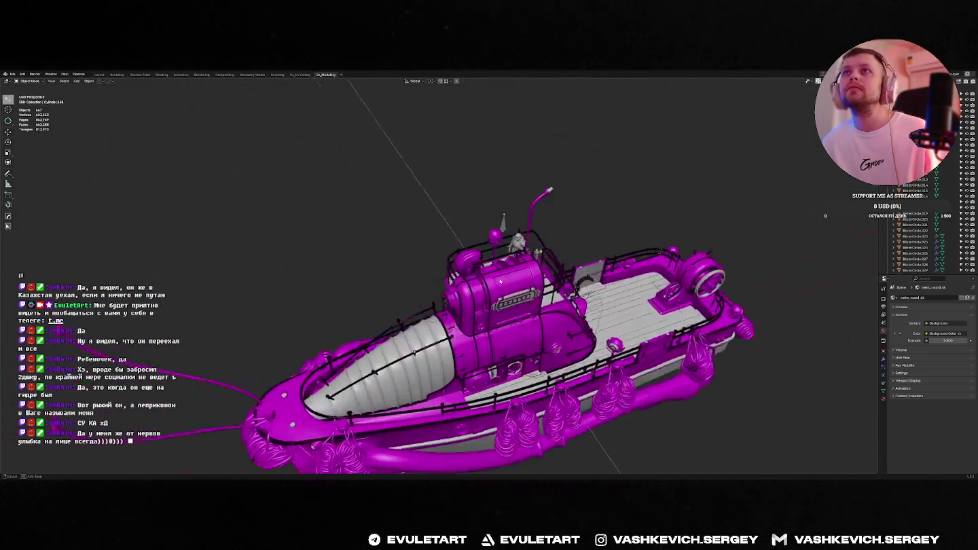
key(c)
click(547, 155)
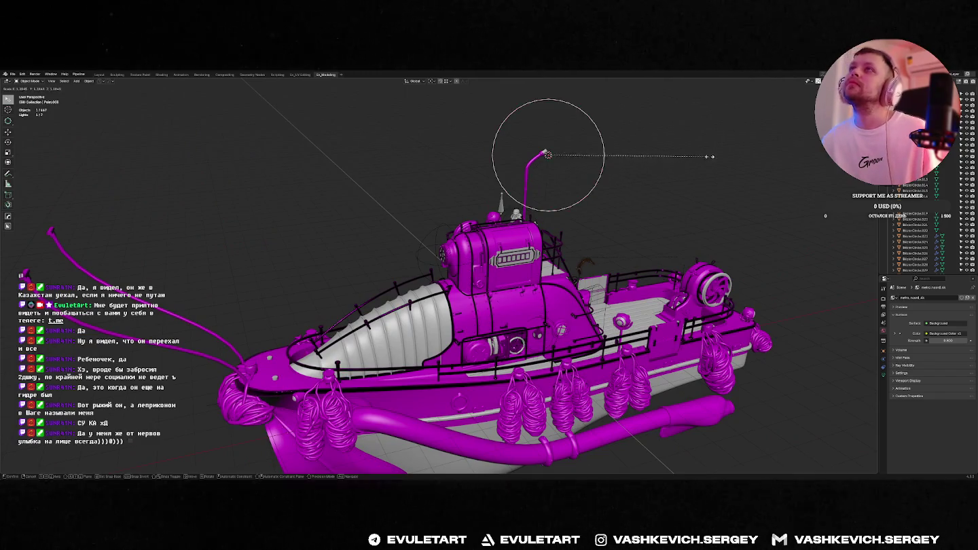
Inspect the pink boat, framing the antenna tip before pulling back to a full side view.
middle_drag(687, 155, 625, 212)
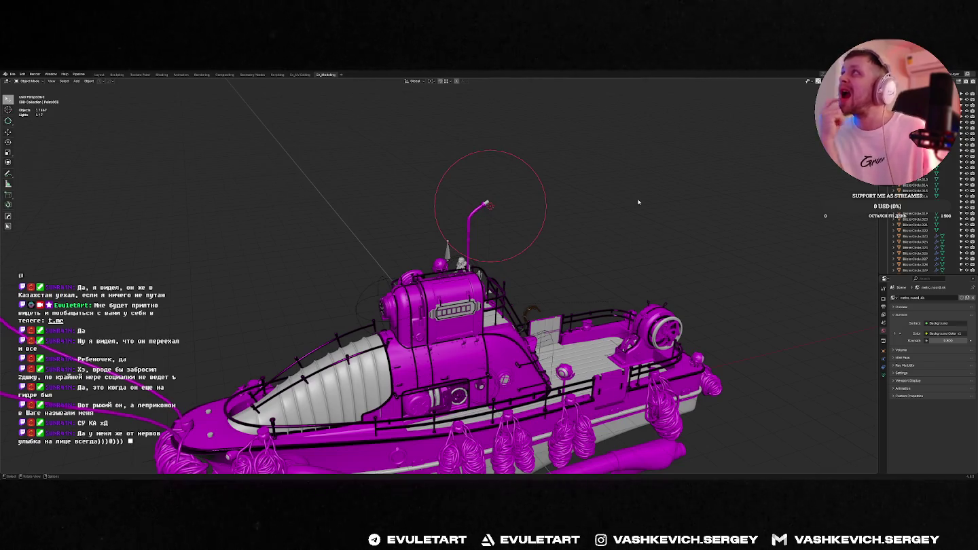
middle_drag(633, 148, 579, 221)
click(438, 202)
middle_drag(439, 202, 428, 212)
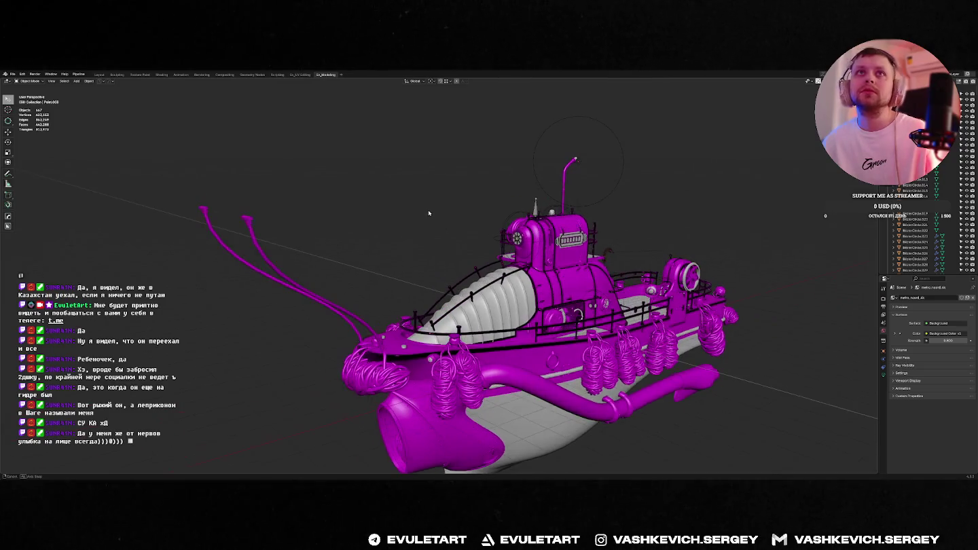
click(249, 221)
key(KP_Decimal)
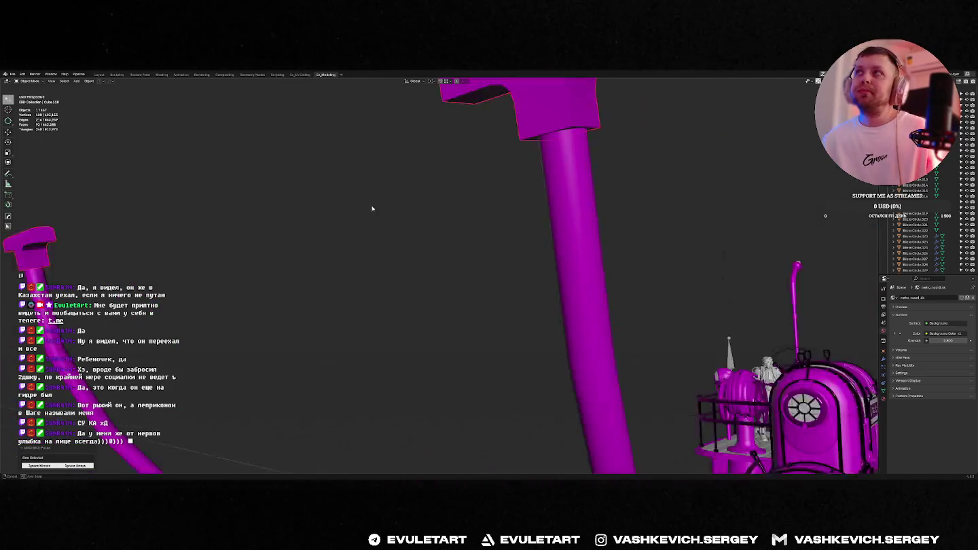
middle_drag(367, 210, 444, 228)
middle_drag(501, 202, 475, 255)
scroll(498, 268, down, 5)
mouse_move(570, 278)
middle_down()
mouse_move(481, 198)
mouse_move(496, 224)
mouse_move(487, 217)
mouse_move(523, 223)
middle_up()
Switch to the green boat window and save the file.
key(alt+Tab)
scroll(458, 215, down, 5)
key(ctrl+s)
click(535, 223)
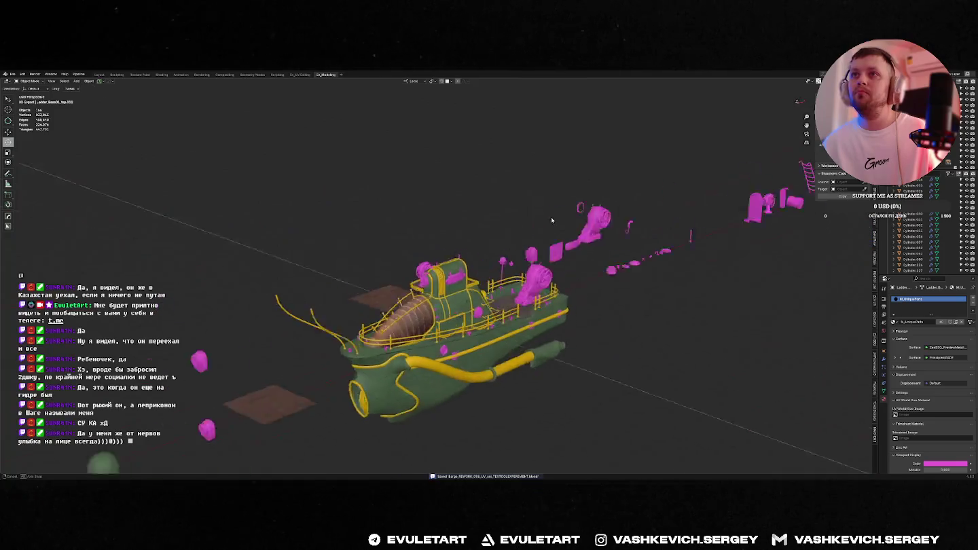
Export the green boat from Quick Favorites and switch to Unreal Engine for the import.
key(q)
click(523, 222)
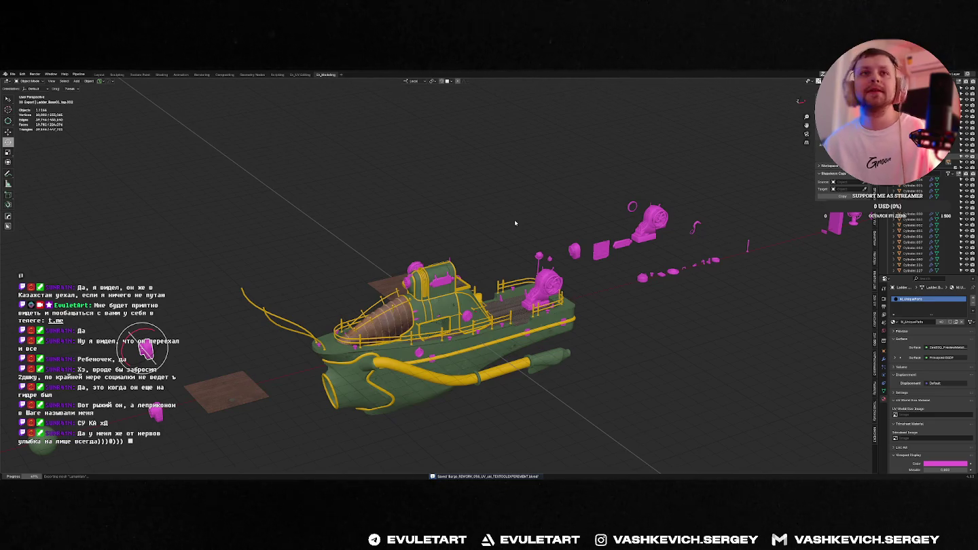
key(alt+Tab)
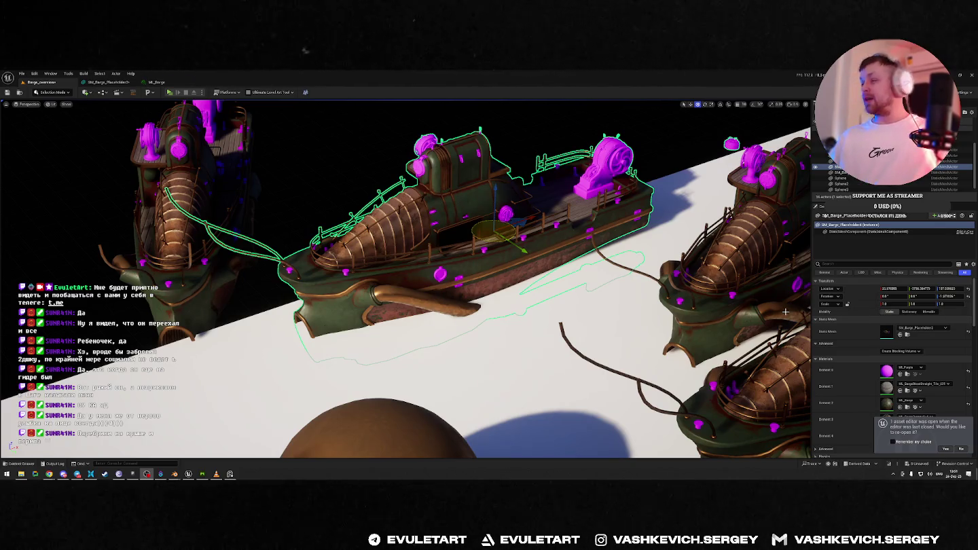
Check the imported barge in Unreal, then return to the pink boat Blender window.
alt+drag(785, 311, 679, 272)
key(alt+Tab)
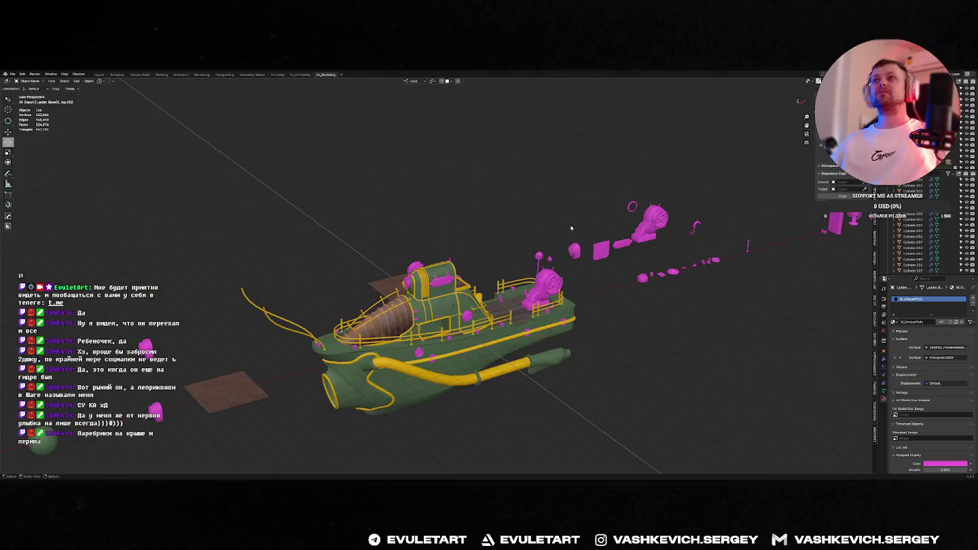
mouse_move(568, 228)
middle_down()
mouse_move(462, 270)
mouse_move(484, 289)
middle_up()
key(alt+Tab)
key(alt+Tab)
key(alt+Tab)
key(KP_Decimal)
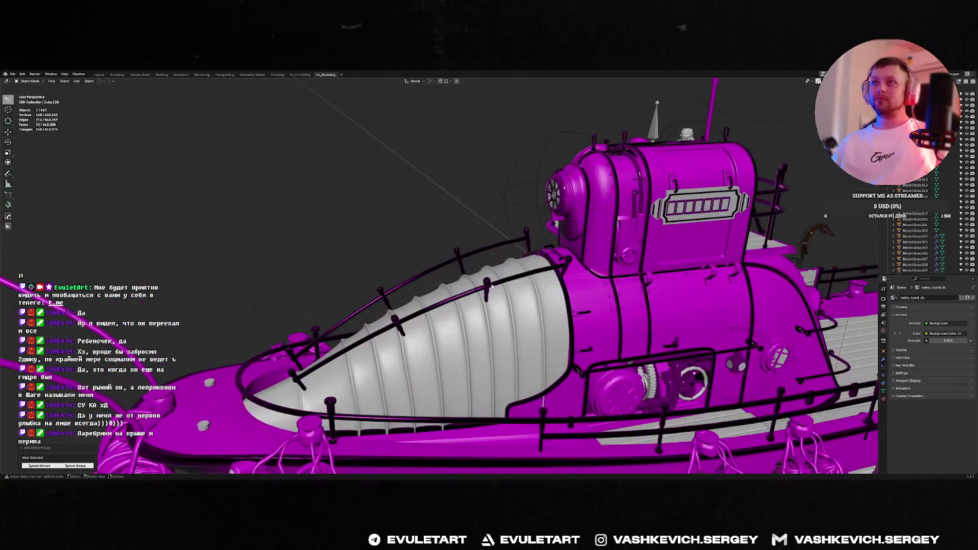
Orbit and zoom around the pink boat to study its cabin and deck figure.
middle_drag(536, 272, 414, 251)
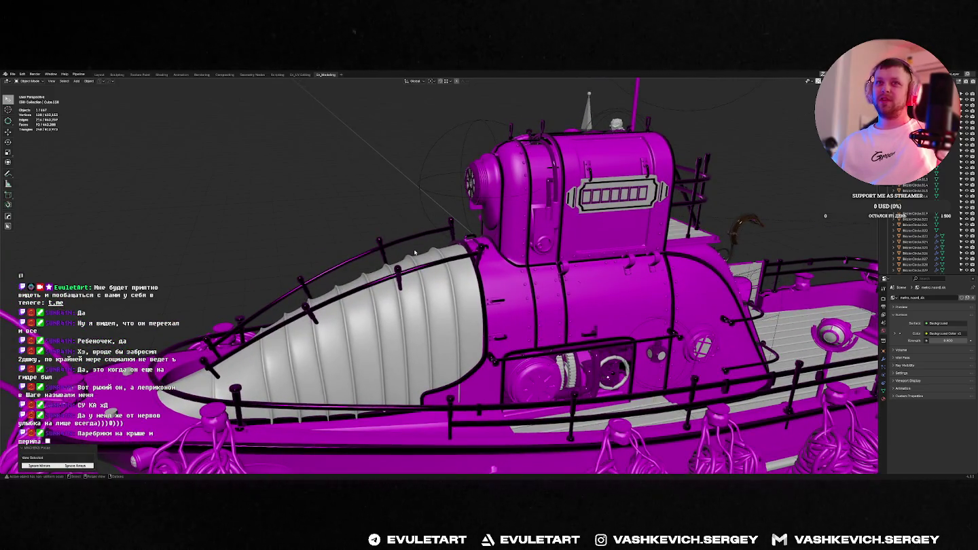
mouse_move(414, 252)
middle_down()
mouse_move(604, 226)
mouse_move(479, 239)
middle_up()
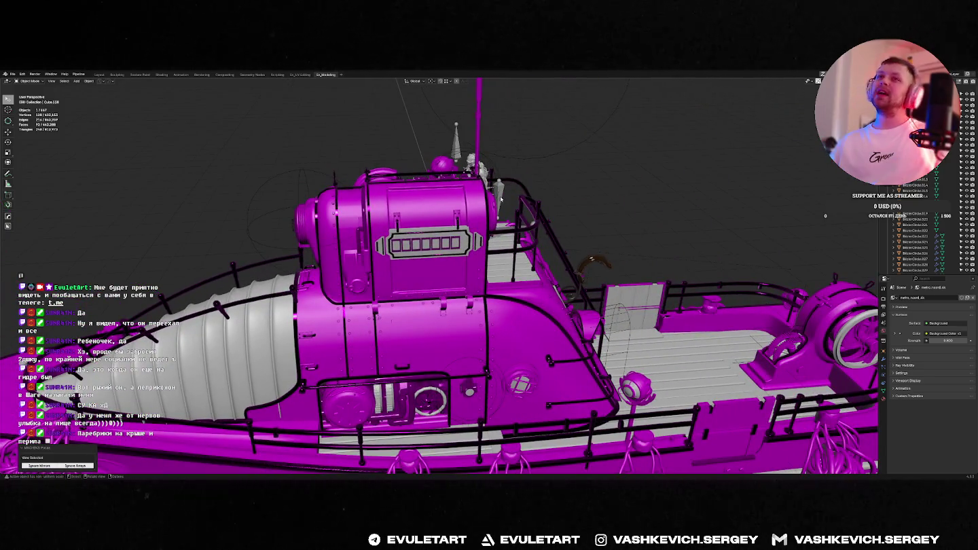
middle_drag(501, 199, 337, 303)
scroll(336, 303, up, 2)
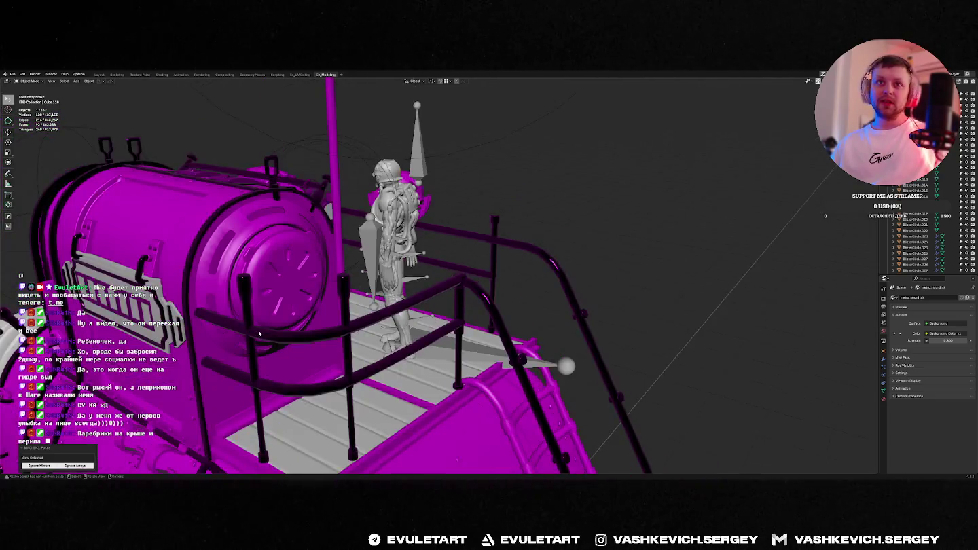
scroll(346, 296, up, 1)
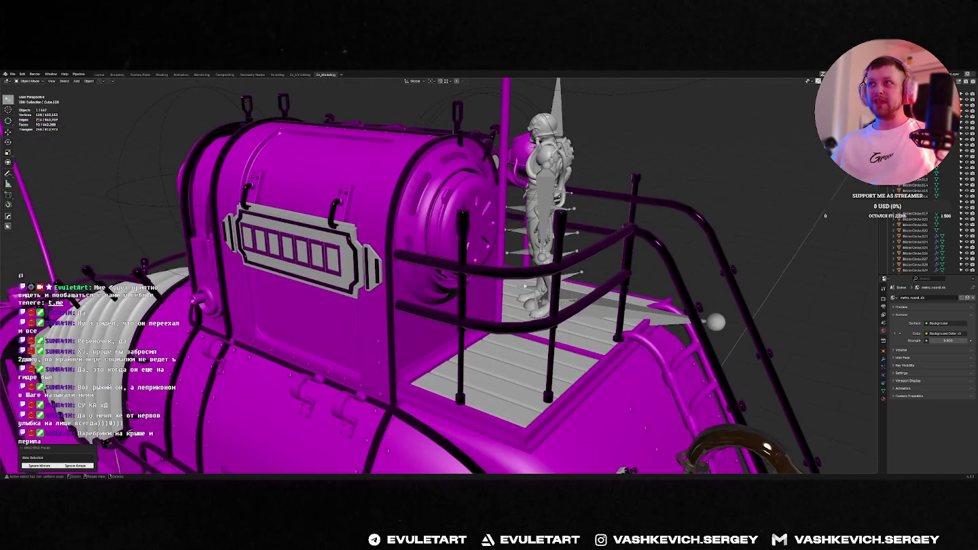
mouse_move(671, 228)
middle_down()
mouse_move(587, 274)
mouse_move(596, 284)
middle_up()
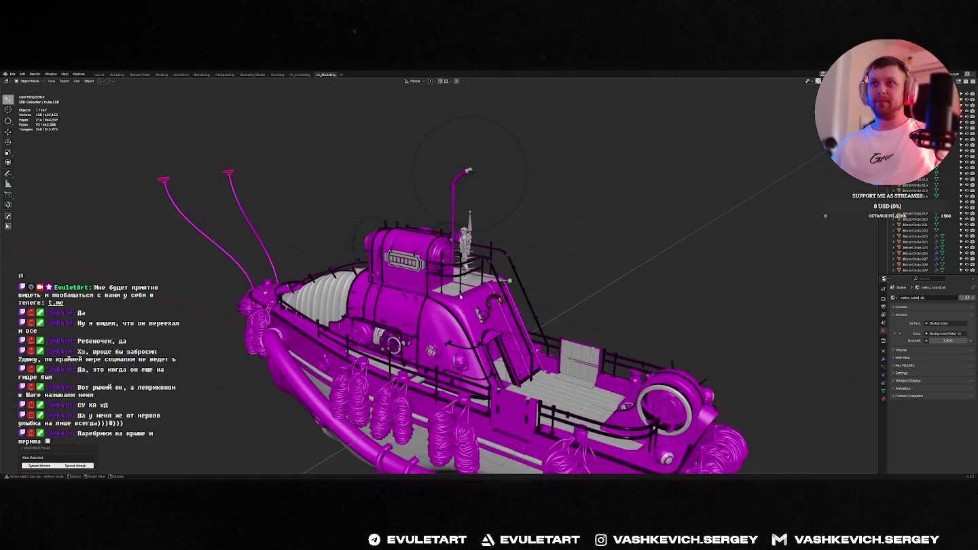
middle_drag(460, 296, 467, 303)
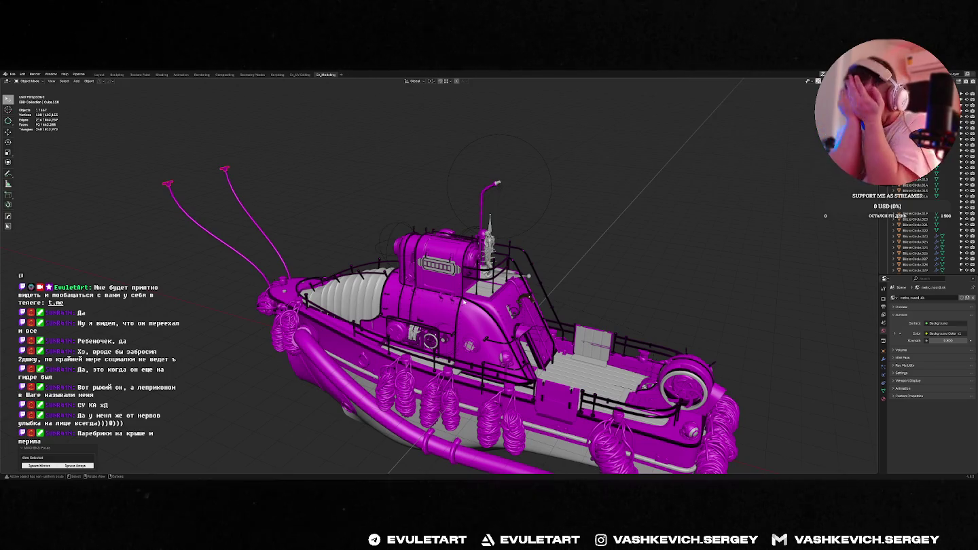
scroll(529, 277, up, 5)
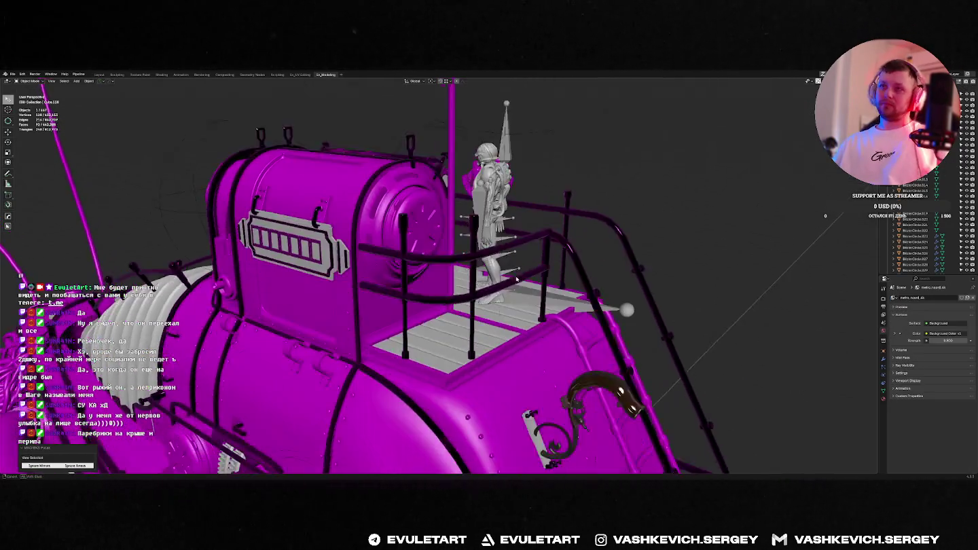
mouse_move(528, 285)
middle_down()
mouse_move(384, 279)
mouse_move(839, 378)
middle_up()
Select and frame the cabin roof cylinder, then look behind the deck figure.
click(417, 214)
key(KP_Decimal)
middle_drag(417, 213, 558, 217)
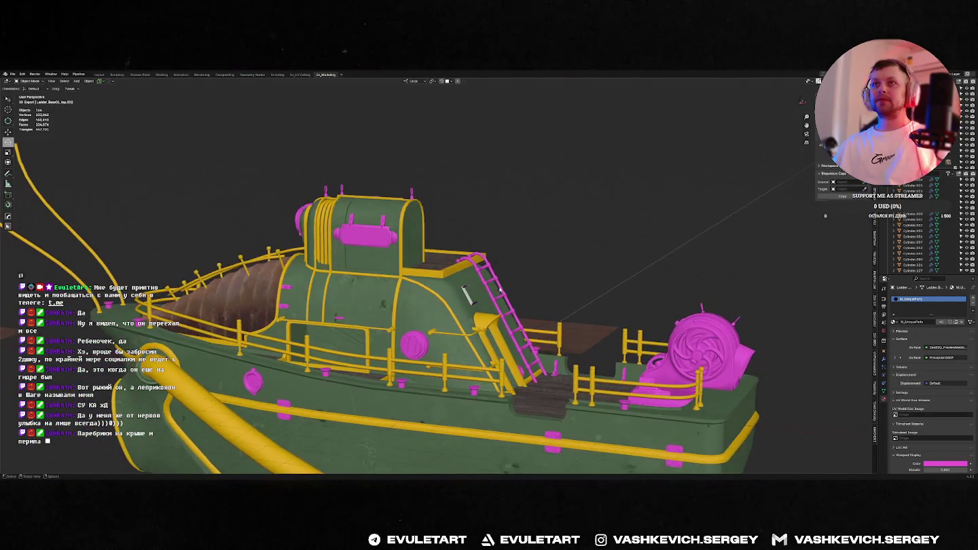
Select the deck frame's top face loop in Edit Mode and thicken it.
click(502, 290)
key(KP_Decimal)
key(Tab)
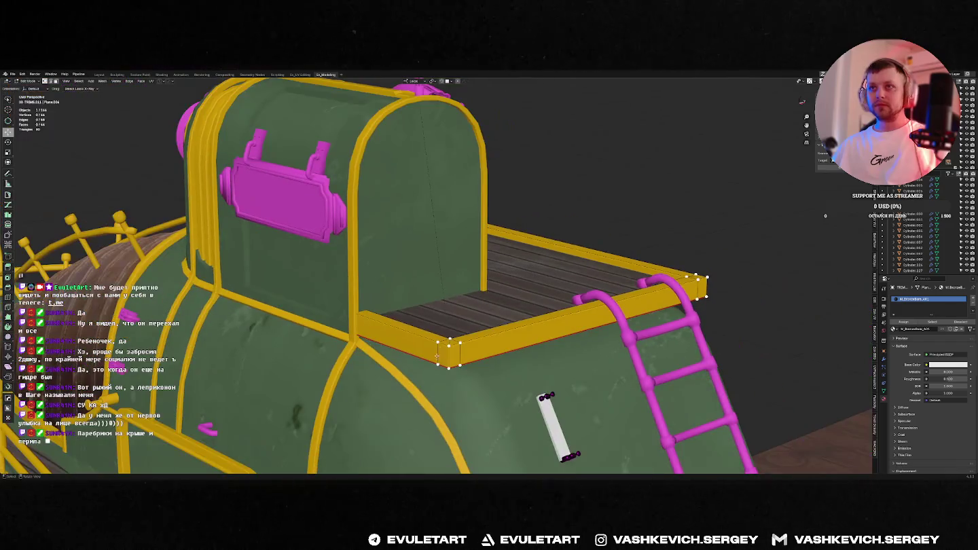
scroll(437, 350, up, 5)
mouse_move(448, 351)
middle_down()
mouse_move(458, 347)
mouse_move(360, 380)
middle_up()
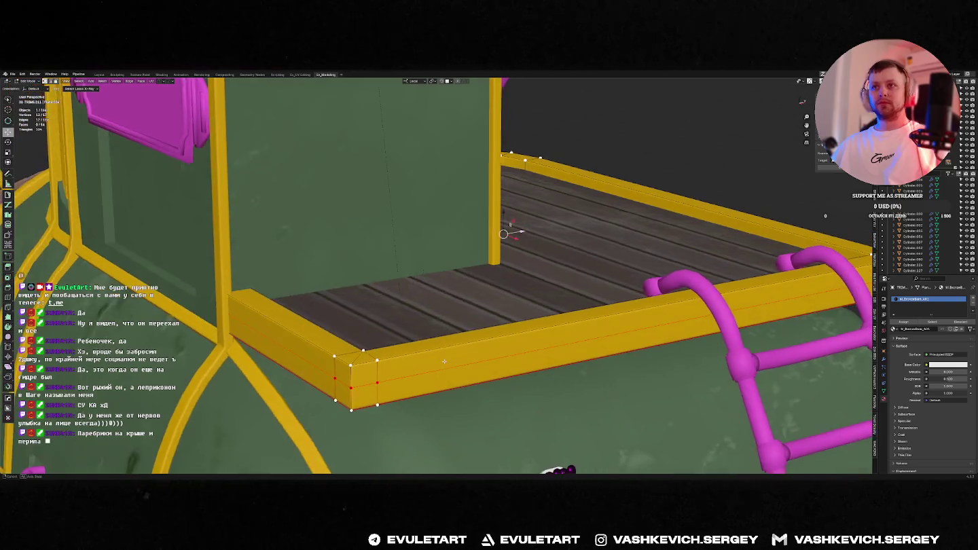
key(Tab)
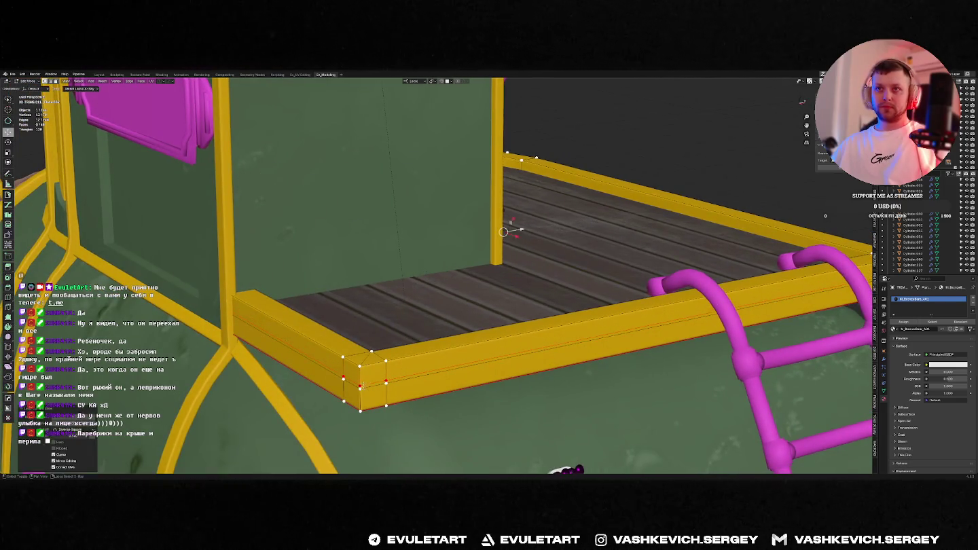
alt+click(435, 339)
key(alt+s)
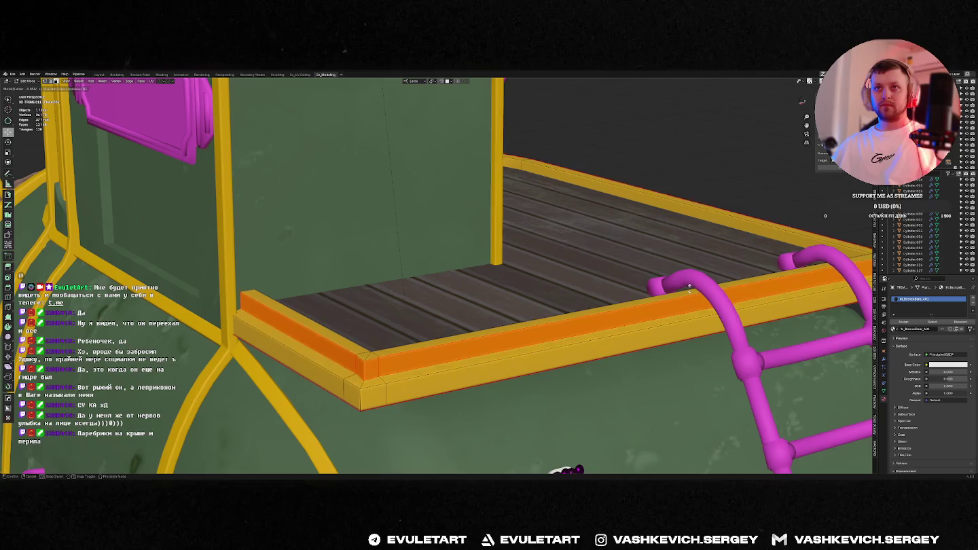
click(690, 288)
Extrude the deck frame's top faces along normals into a raised strip and push it outward.
middle_drag(690, 288, 693, 288)
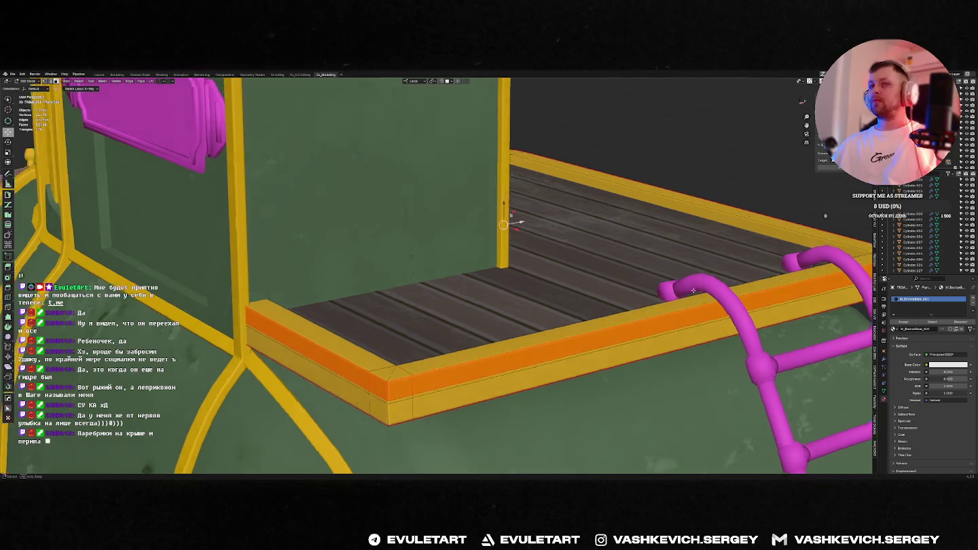
key(u)
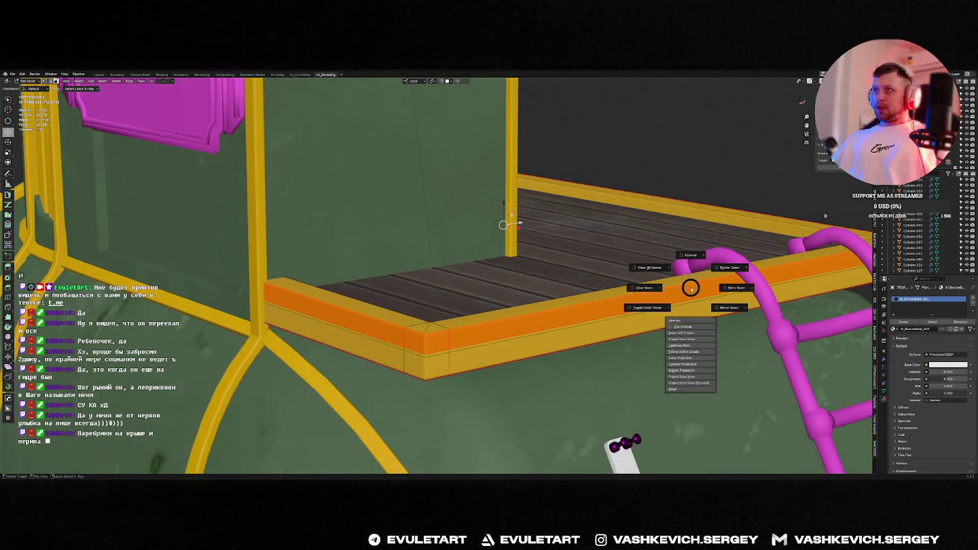
key(Escape)
key(ctrl+f)
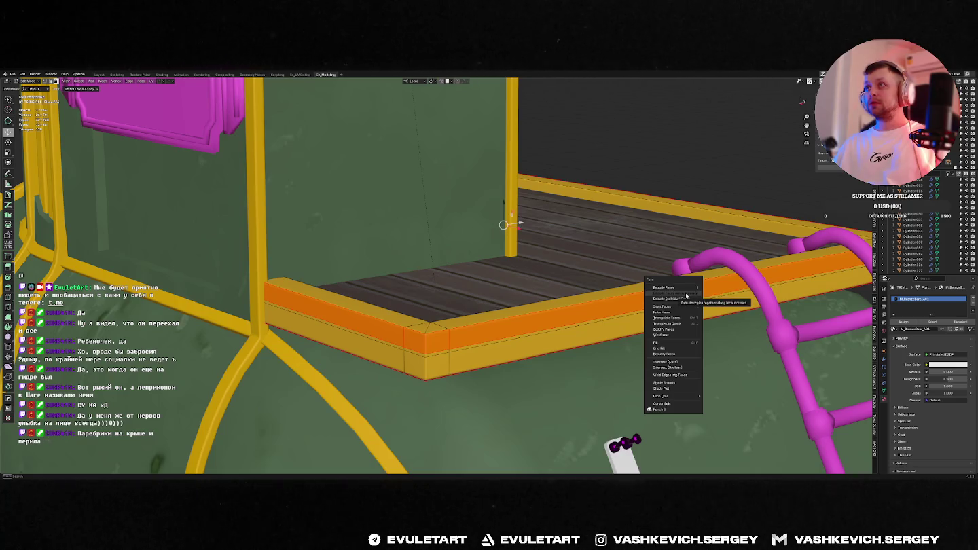
click(685, 293)
ctrl+click(511, 332)
middle_drag(463, 343, 475, 338)
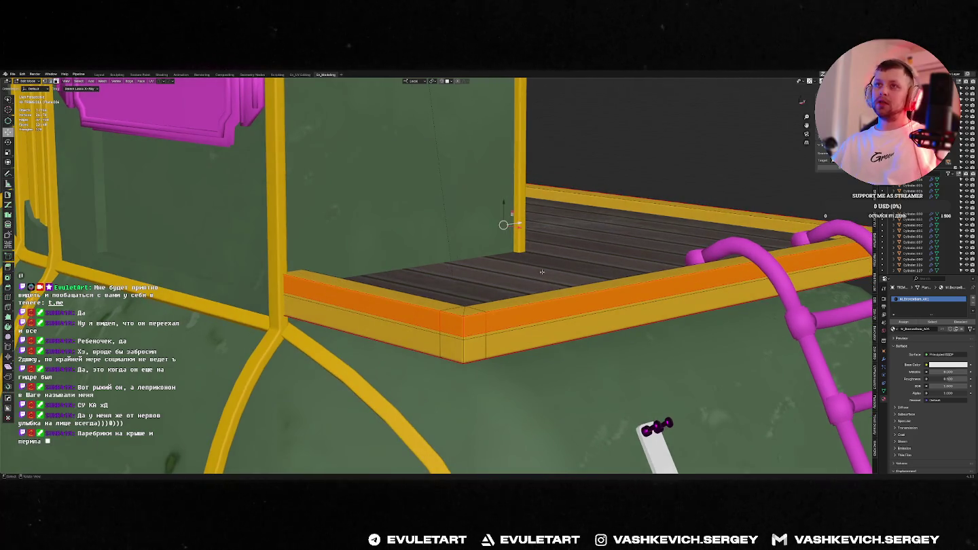
middle_drag(651, 282, 653, 260)
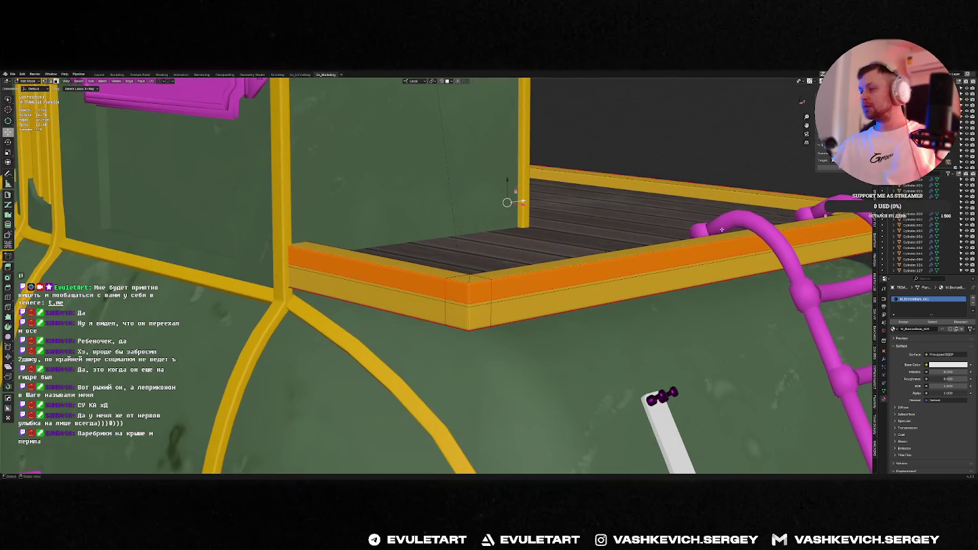
key(alt+s)
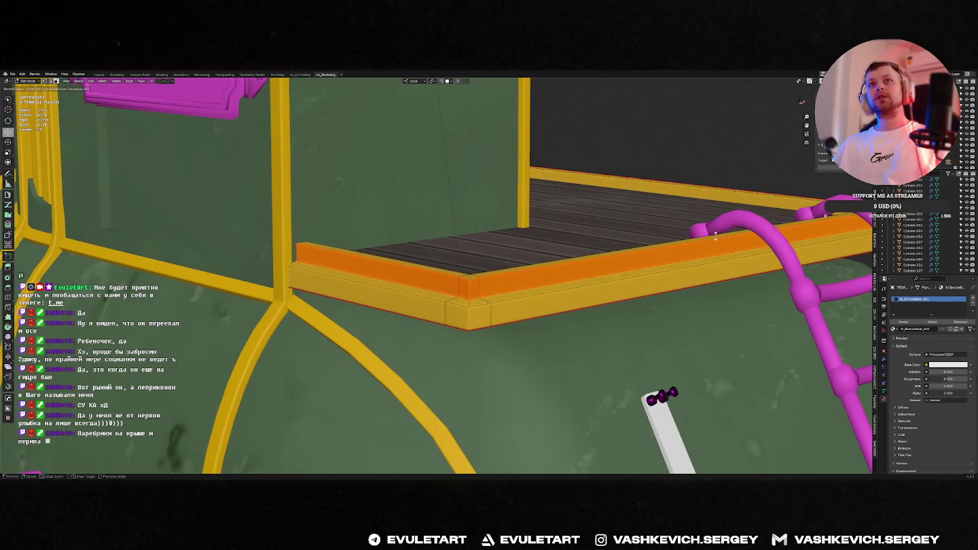
click(714, 235)
Straighten the selected side strip with an alignment from the pie menu.
middle_drag(714, 235, 663, 288)
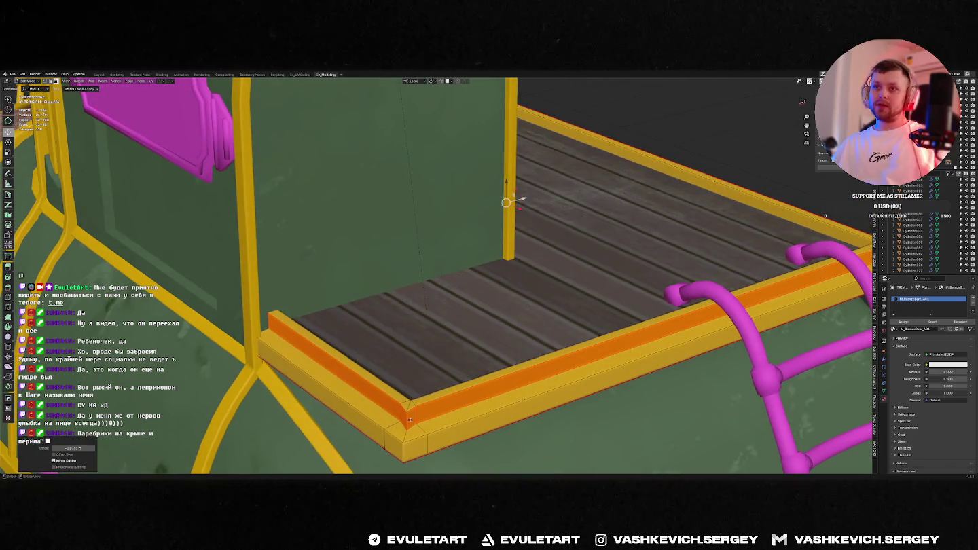
click(410, 421)
middle_drag(410, 421, 590, 387)
middle_drag(534, 325, 642, 313)
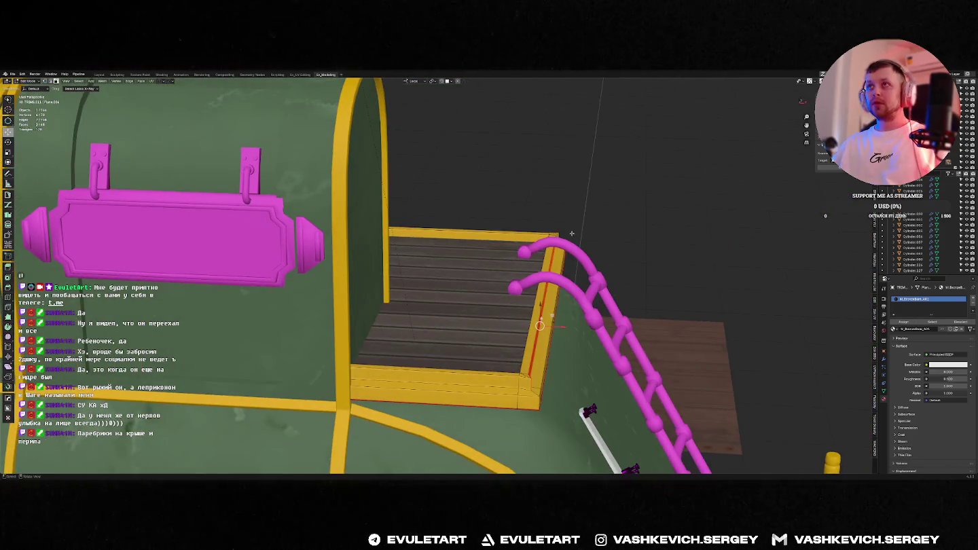
middle_drag(571, 236, 669, 225)
key(grave)
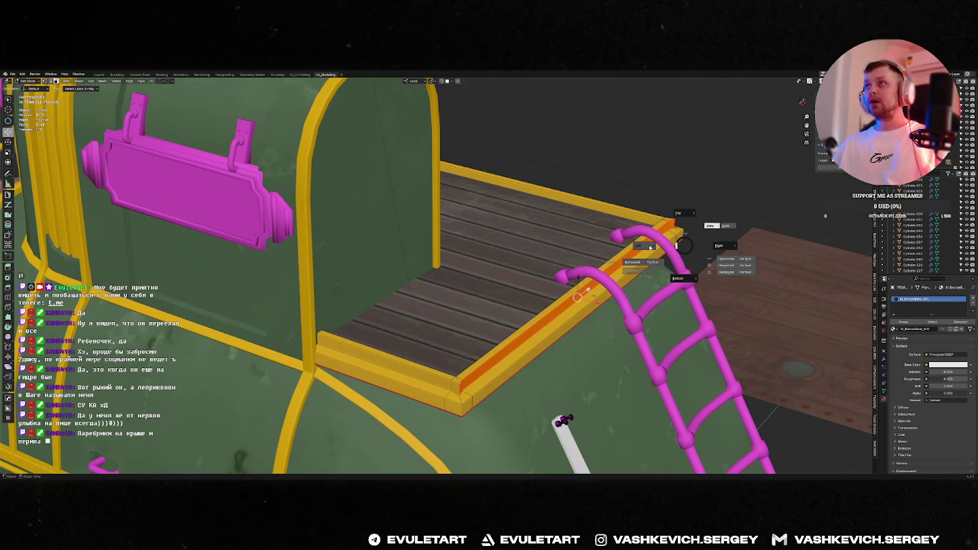
click(650, 248)
Align the long front deck edge strip, return to Object Mode, and save the file.
click(442, 385)
mouse_move(444, 385)
middle_down()
mouse_move(588, 362)
mouse_move(543, 393)
middle_up()
scroll(587, 361, down, 2)
scroll(543, 393, up, 3)
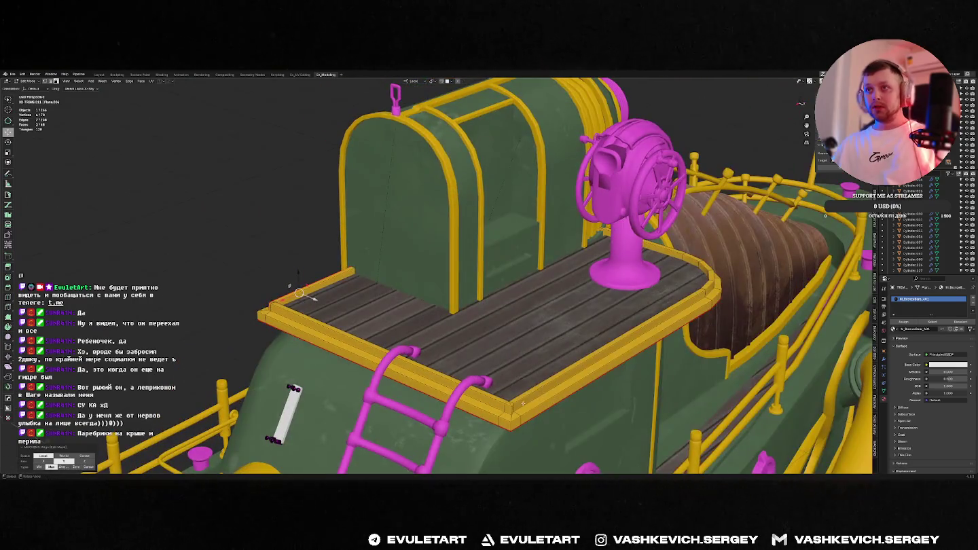
drag(514, 407, 536, 396)
alt+click(536, 396)
key(alt+a)
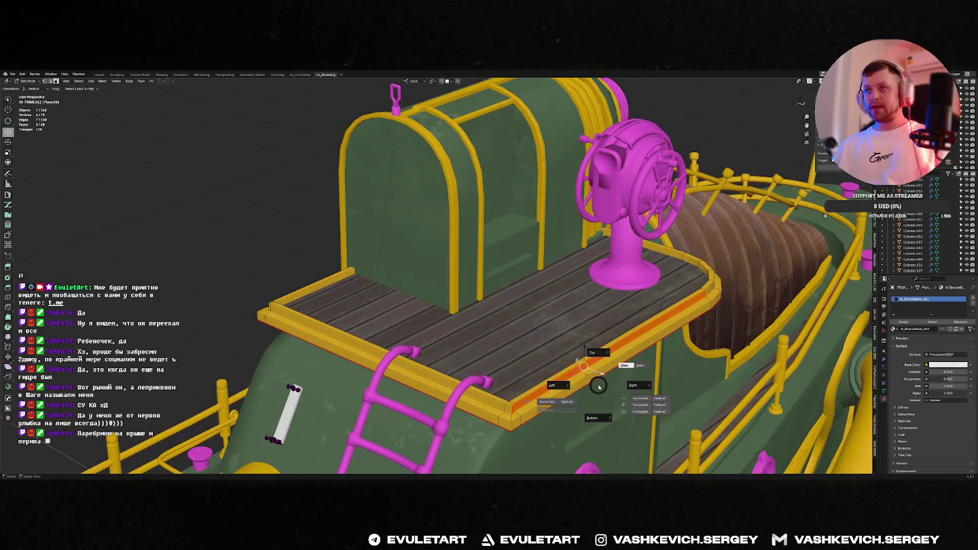
click(546, 401)
mouse_move(547, 401)
middle_down()
mouse_move(577, 248)
mouse_move(633, 400)
mouse_move(336, 207)
mouse_move(503, 195)
mouse_move(530, 204)
middle_up()
key(Tab)
key(ctrl+s)
click(543, 194)
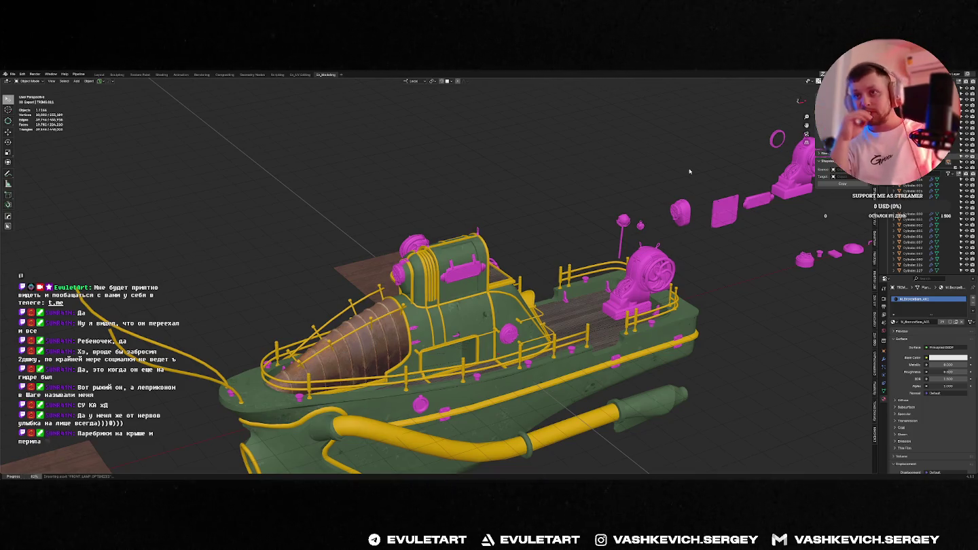
Save the reworked boat file and export it from Quick Favorites.
middle_drag(723, 168, 524, 272)
key(ctrl+s)
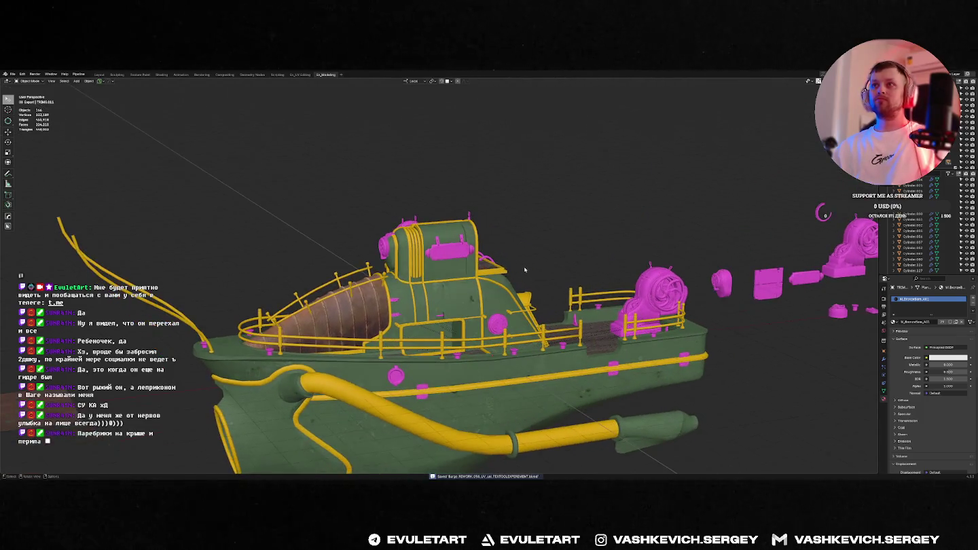
key(q)
click(522, 270)
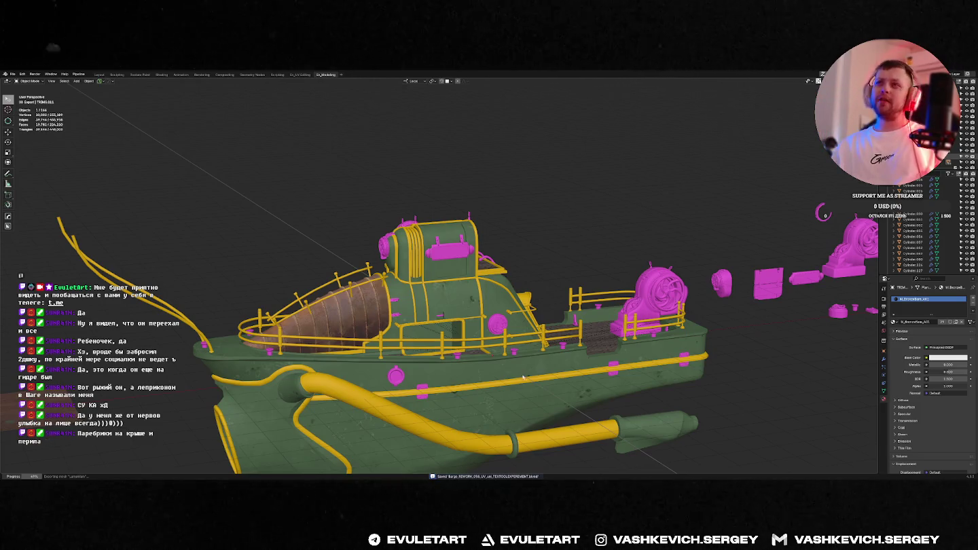
Select the hull, cancel a move, and switch over to Substance 3D Painter.
click(561, 352)
key(g)
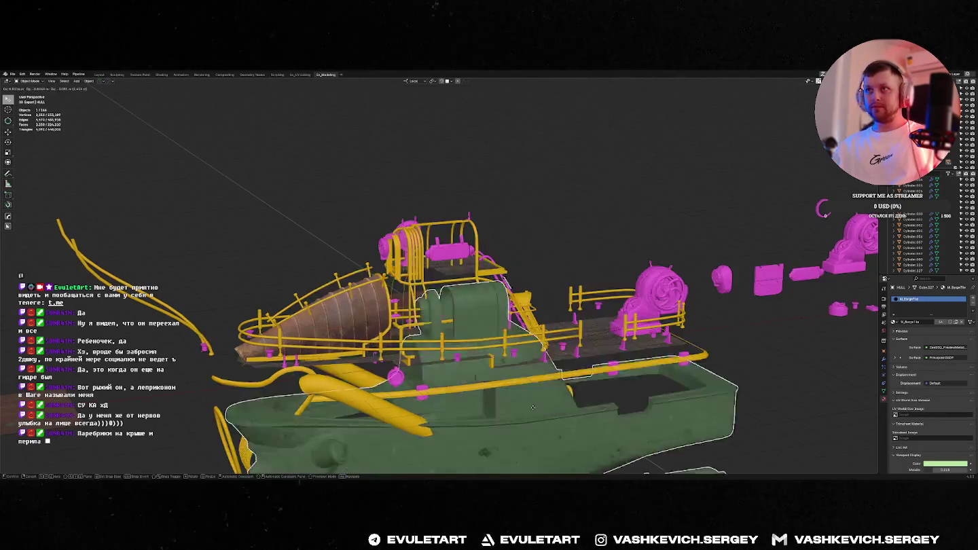
key(Escape)
middle_drag(648, 340, 543, 272)
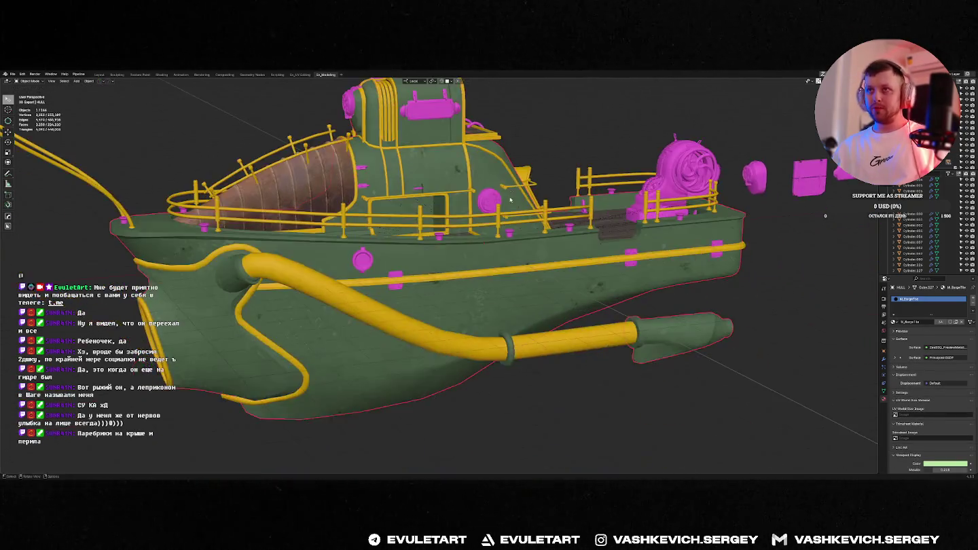
scroll(544, 271, up, 5)
key(alt+Tab)
key(alt+Tab)
key(alt+Tab)
key(alt+Tab)
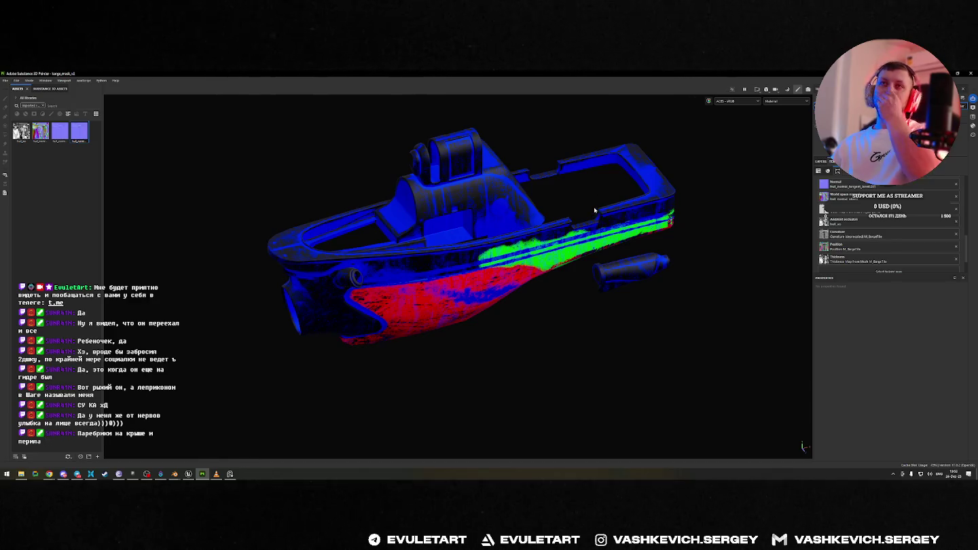
mouse_move(523, 176)
alt+mouse_down()
mouse_move(268, 211)
mouse_move(435, 398)
mouse_move(502, 271)
mouse_move(404, 284)
mouse_move(466, 305)
alt+mouse_up()
mouse_move(403, 176)
alt+mouse_down()
mouse_move(437, 262)
mouse_move(588, 264)
mouse_move(460, 220)
mouse_move(587, 211)
mouse_move(438, 234)
alt+mouse_up()
alt+right_drag(436, 234, 405, 311)
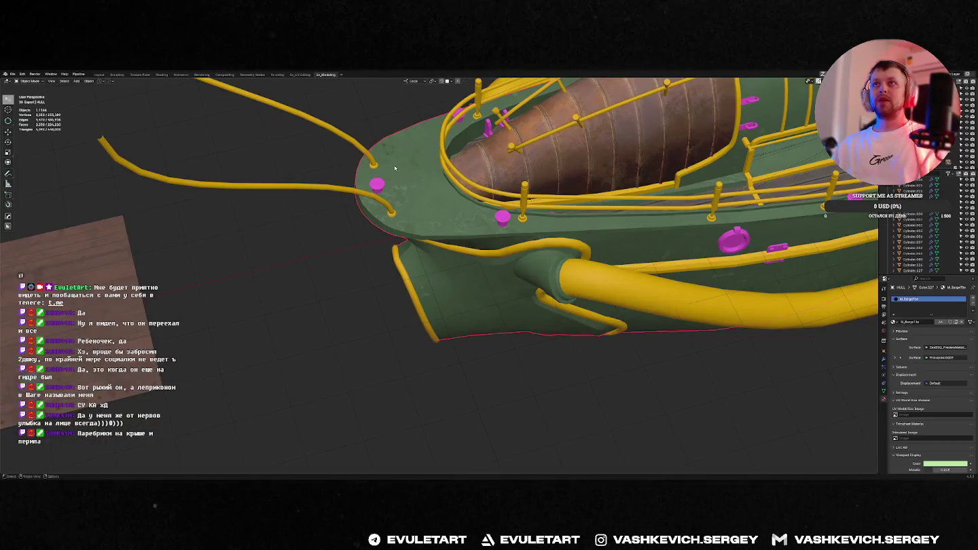
Frame a small knob on the side of the pink reference ship.
key(alt+Tab)
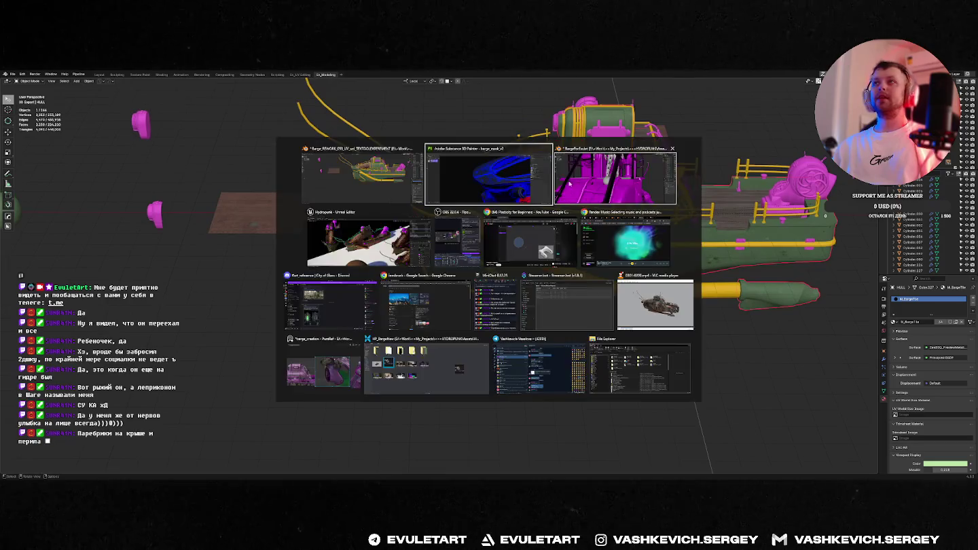
middle_drag(614, 246, 589, 377)
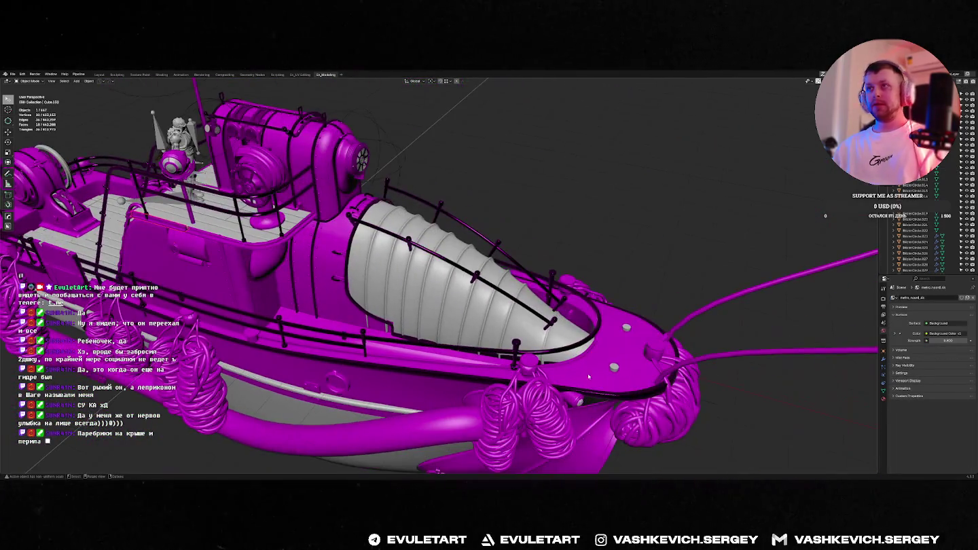
key(KP_Decimal)
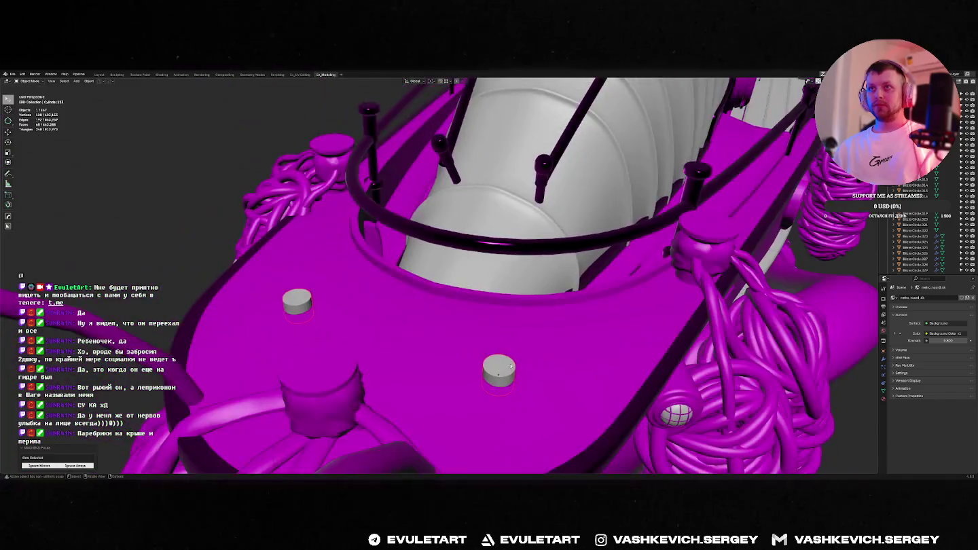
scroll(487, 298, down, 5)
Back in the boat file, pan to the pink parts row and edit the round pink fitting.
key(alt+Tab)
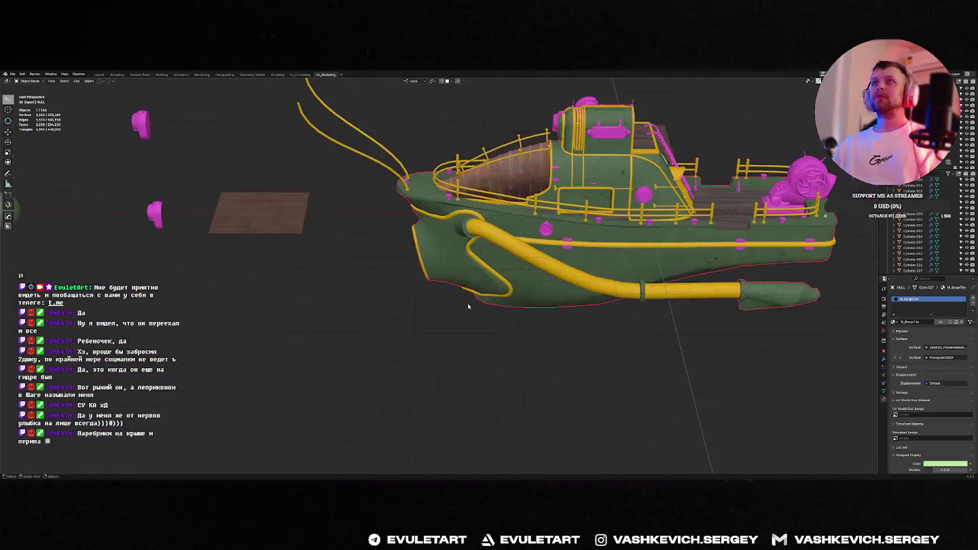
scroll(683, 260, up, 5)
shift+middle_drag(550, 289, 456, 271)
scroll(456, 271, up, 3)
scroll(468, 283, down, 2)
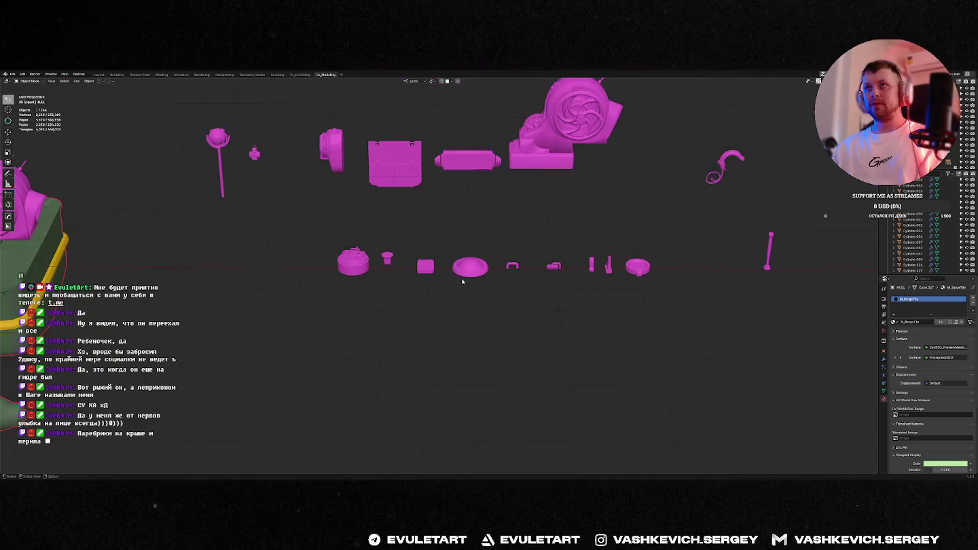
click(363, 267)
key(Tab)
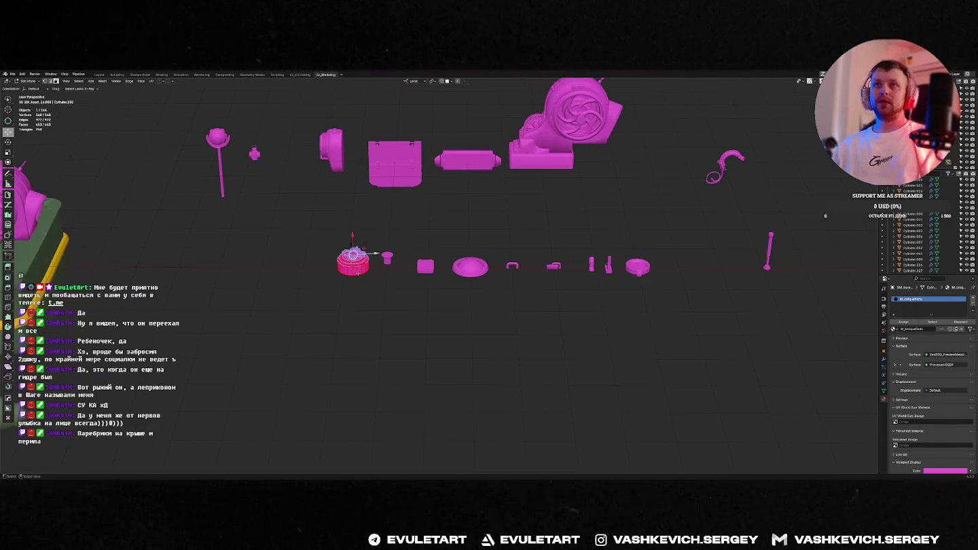
Duplicate the round pink fitting in place and set the transform orientation to Global.
key(Tab)
key(shift+d)
key(x)
key(Escape)
key(period)
click(406, 266)
key(KP_Decimal)
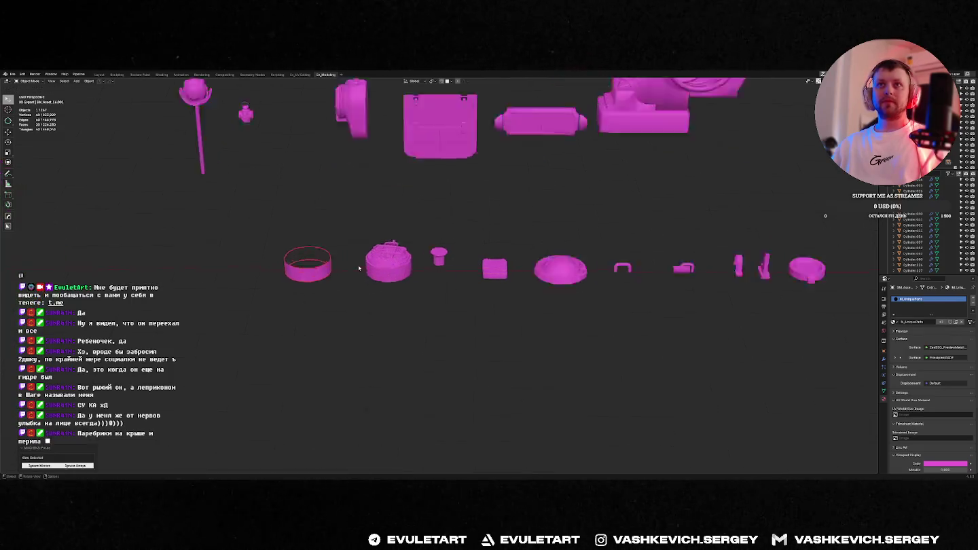
key(KP_7)
Fill the small pink cylinder's open top with a face and bevel it into a rounded rim.
middle_drag(436, 336, 450, 280)
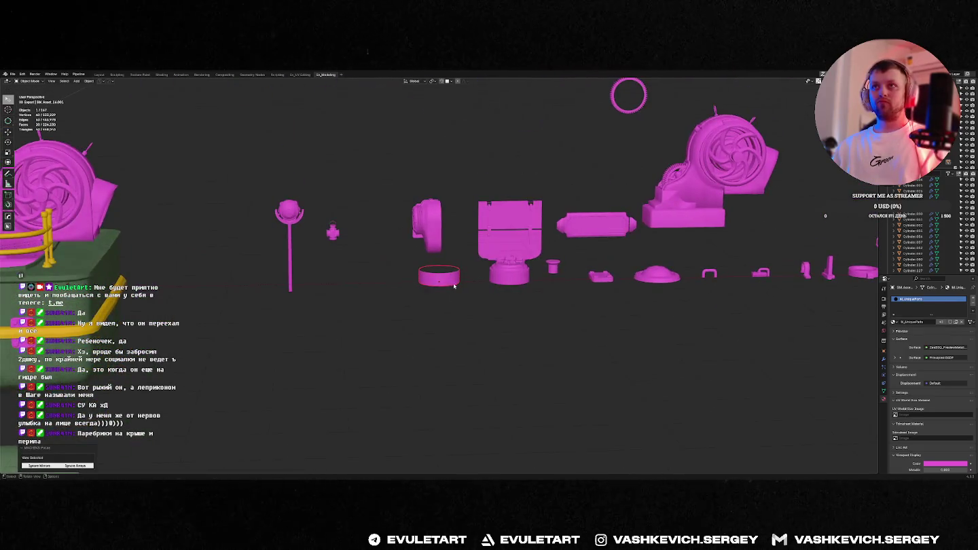
click(451, 280)
key(Tab)
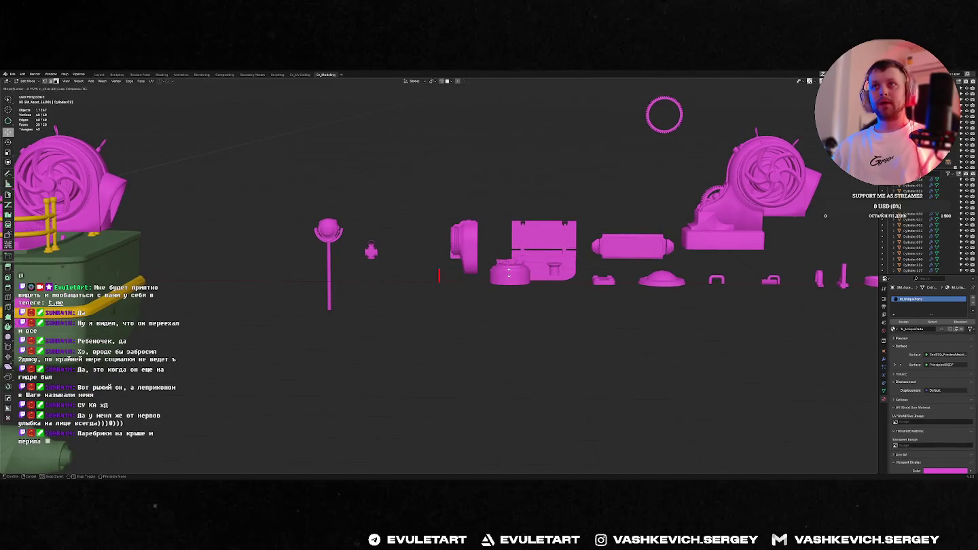
key(KP_Decimal)
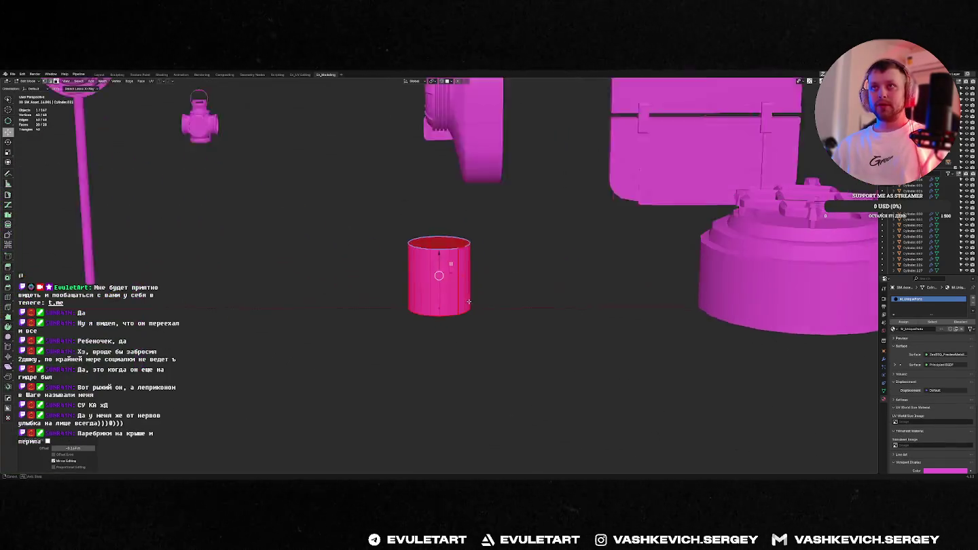
key(f)
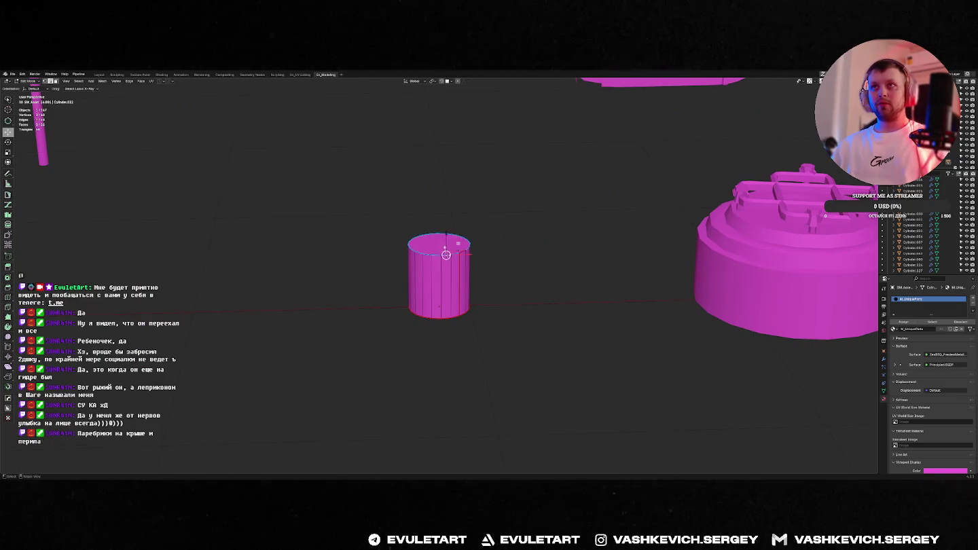
key(ctrl+b)
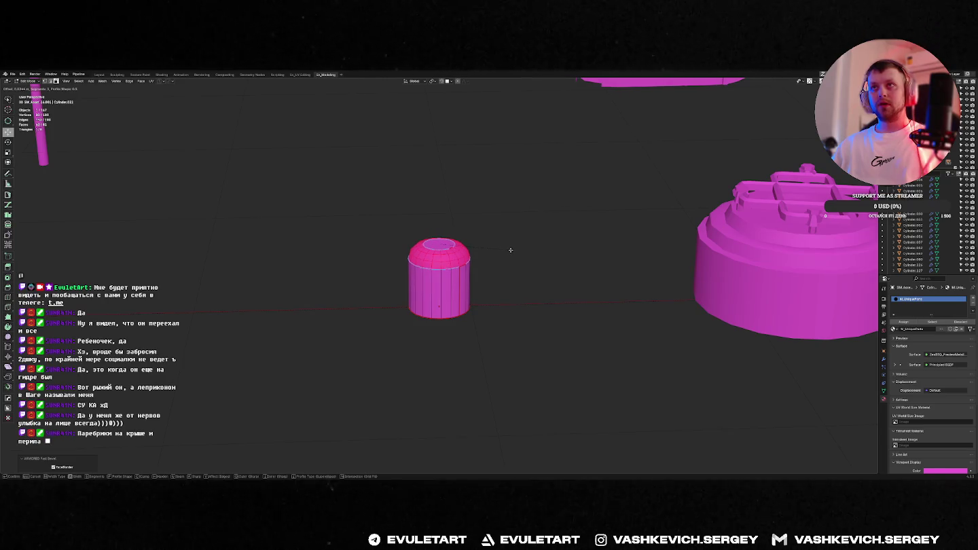
click(507, 247)
key(Tab)
Reset the cylinder's transform from the Ctrl+A menu.
mouse_move(507, 247)
middle_down()
mouse_move(454, 294)
mouse_move(455, 304)
mouse_move(438, 290)
mouse_move(540, 295)
middle_up()
key(ctrl+a)
click(410, 303)
scroll(447, 302, down, 5)
scroll(541, 296, up, 5)
Move the pink sphere into its new position on the bow from a top view.
key(g)
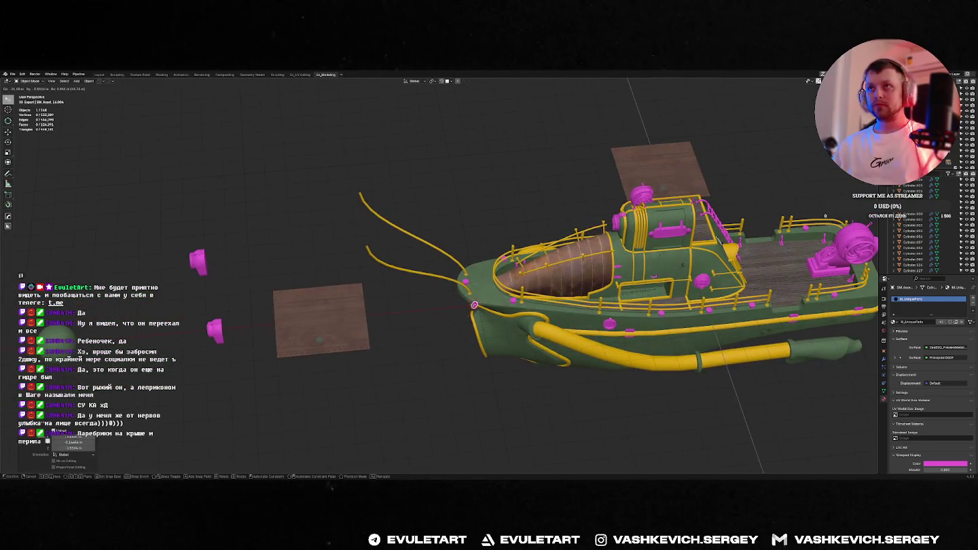
right_click(476, 297)
key(KP_7)
key(KP_Decimal)
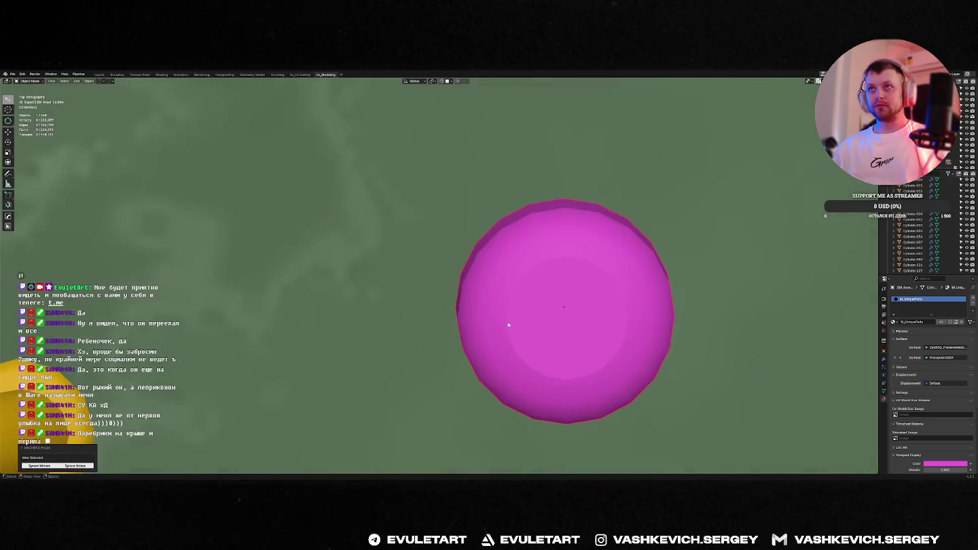
scroll(510, 317, down, 5)
key(g)
click(591, 256)
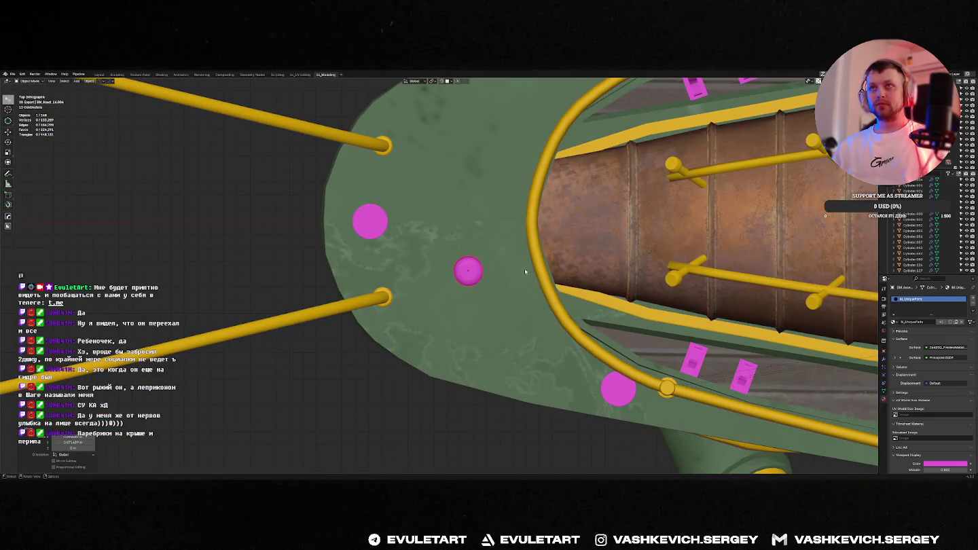
scroll(524, 272, down, 5)
scroll(492, 289, up, 5)
Scale the pink sphere's whole mesh in Edit Mode.
key(Tab)
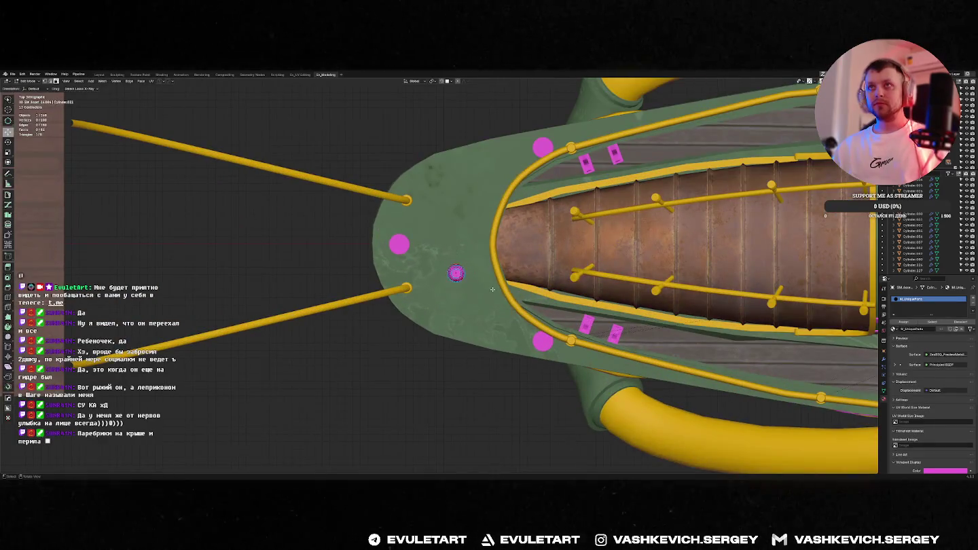
scroll(492, 289, up, 4)
key(a)
key(s)
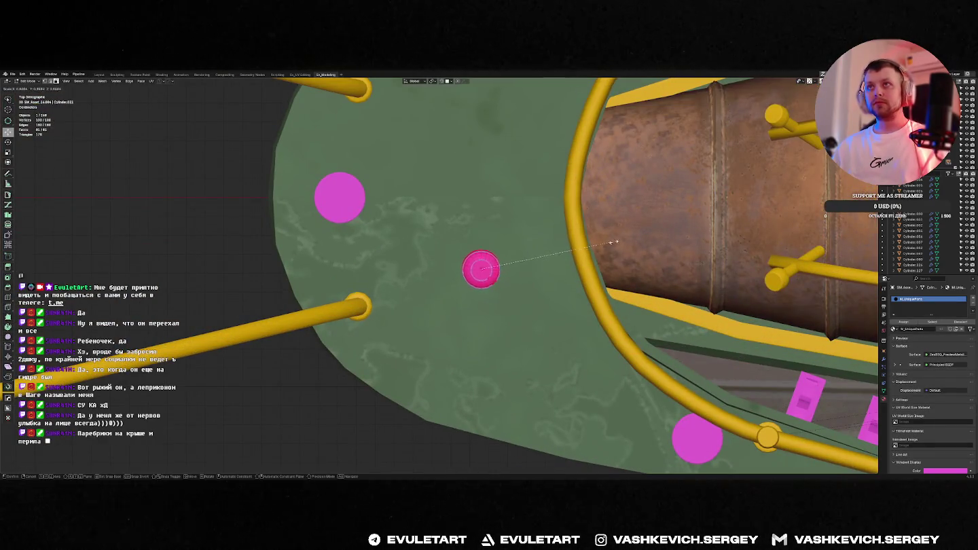
click(580, 253)
key(Tab)
middle_drag(580, 253, 501, 266)
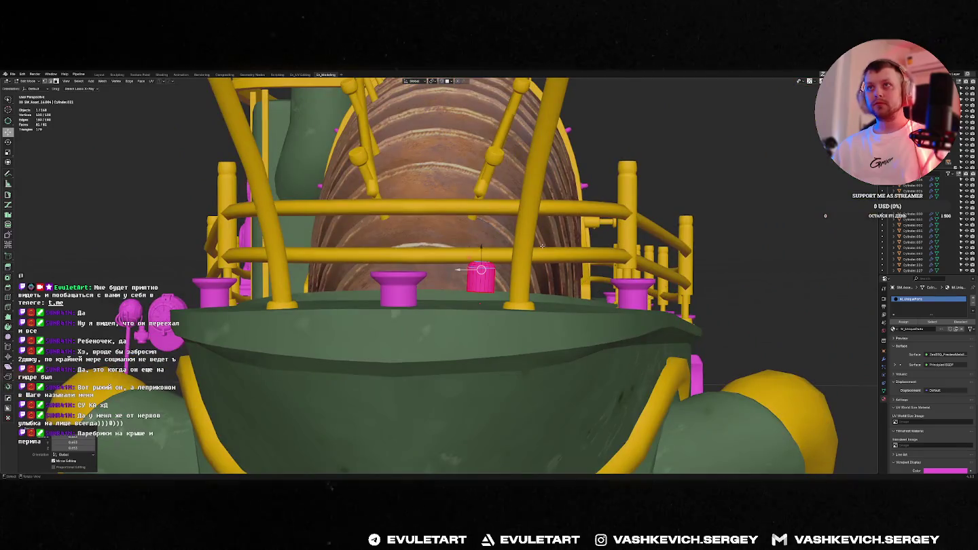
Reposition the small pink cylinder using the left side view.
click(487, 280)
key(ctrl+KP_3)
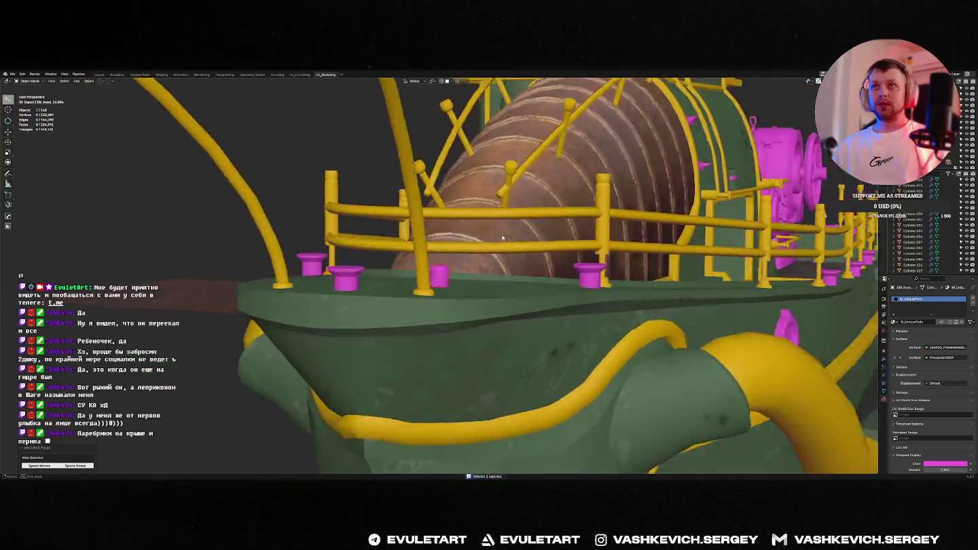
key(KP_Decimal)
key(g)
click(463, 272)
middle_drag(464, 271, 420, 324)
Compare top views of the pink reference ship, magenta cable model, and textured boat files.
key(alt+Tab)
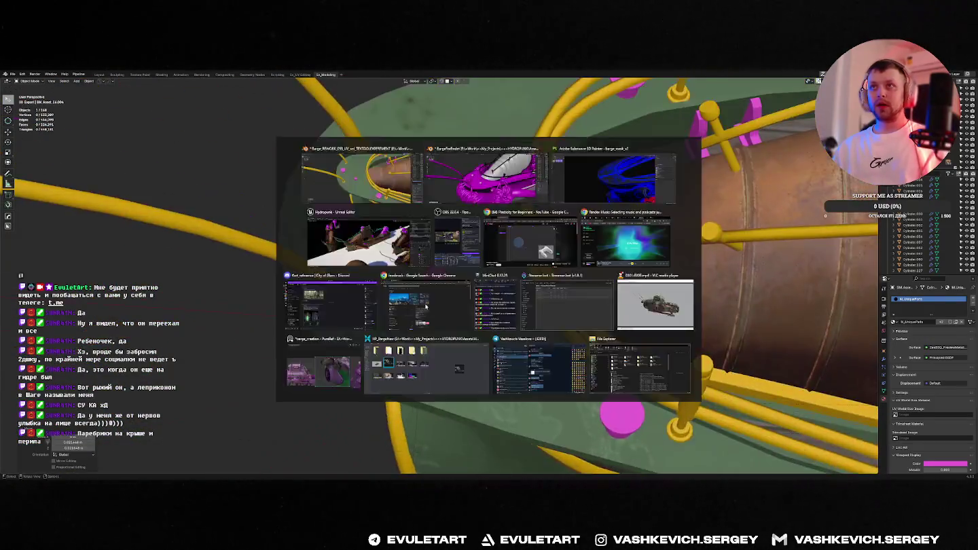
key(KP_7)
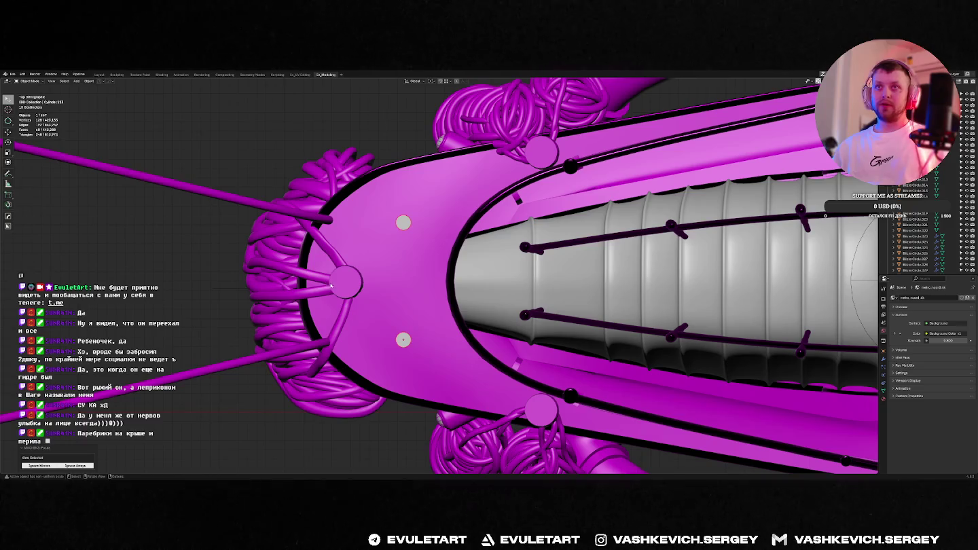
key(alt+Tab)
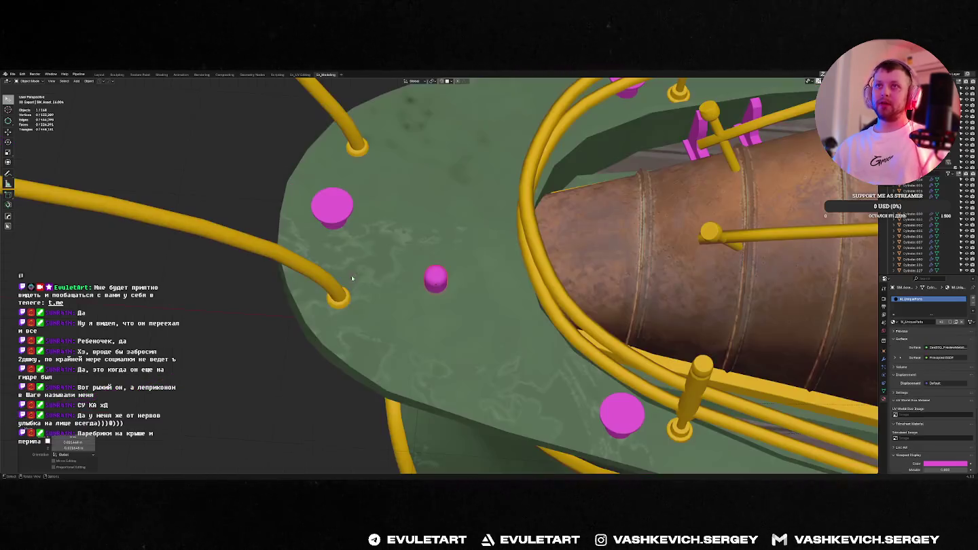
key(KP_7)
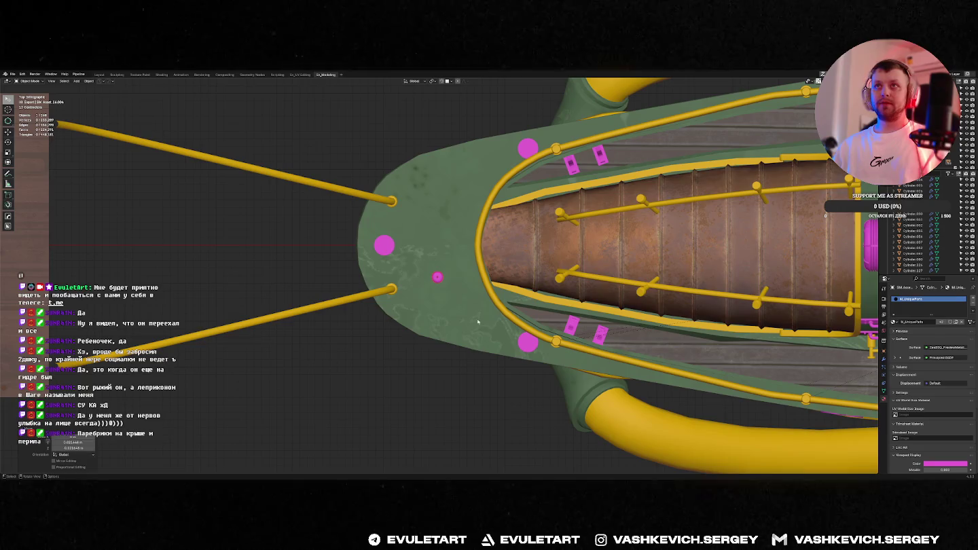
key(alt+Tab)
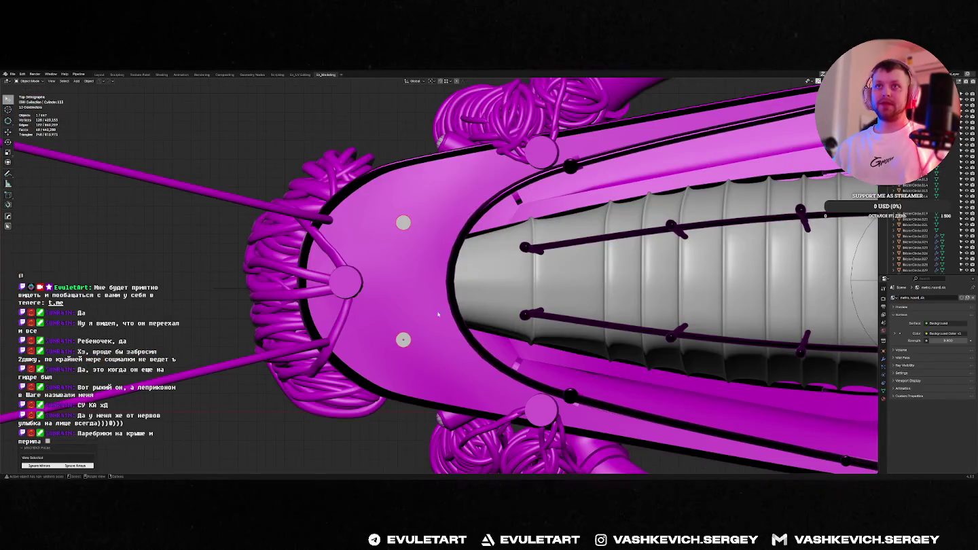
key(alt+Tab)
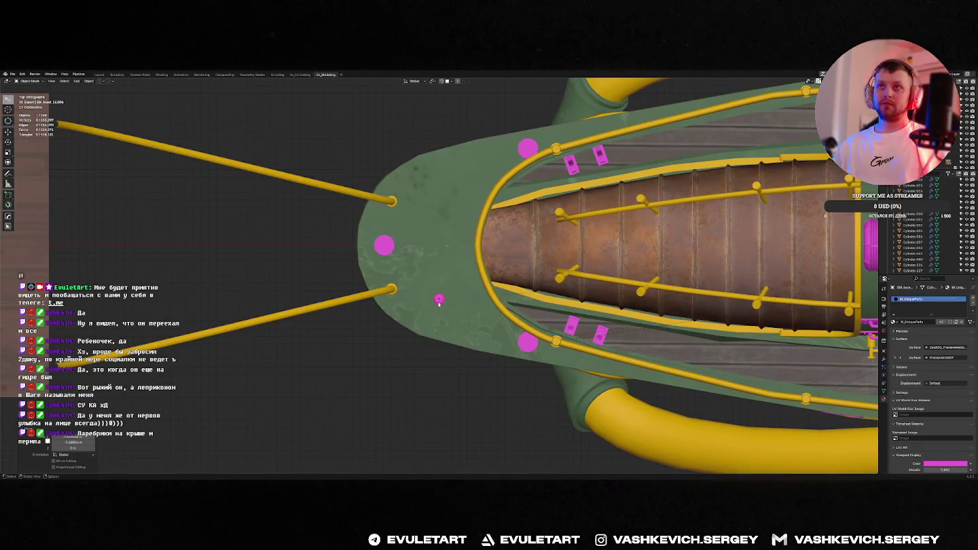
Move the end point of the lower yellow rod at the bow.
click(392, 293)
key(Tab)
scroll(401, 287, down, 5)
scroll(401, 306, up, 6)
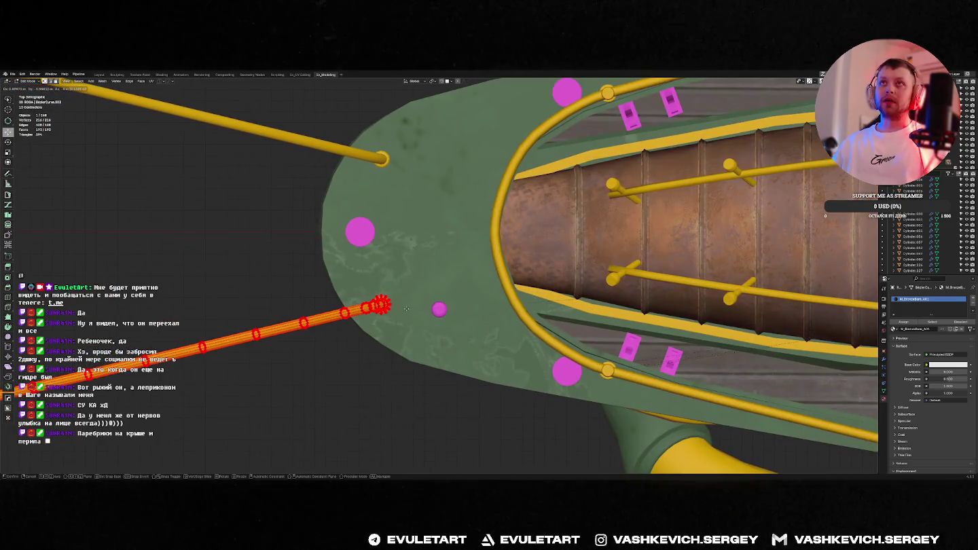
click(407, 305)
key(Tab)
scroll(438, 299, down, 3)
Select the whole boat asset and apply its rotation and scale.
click(439, 299)
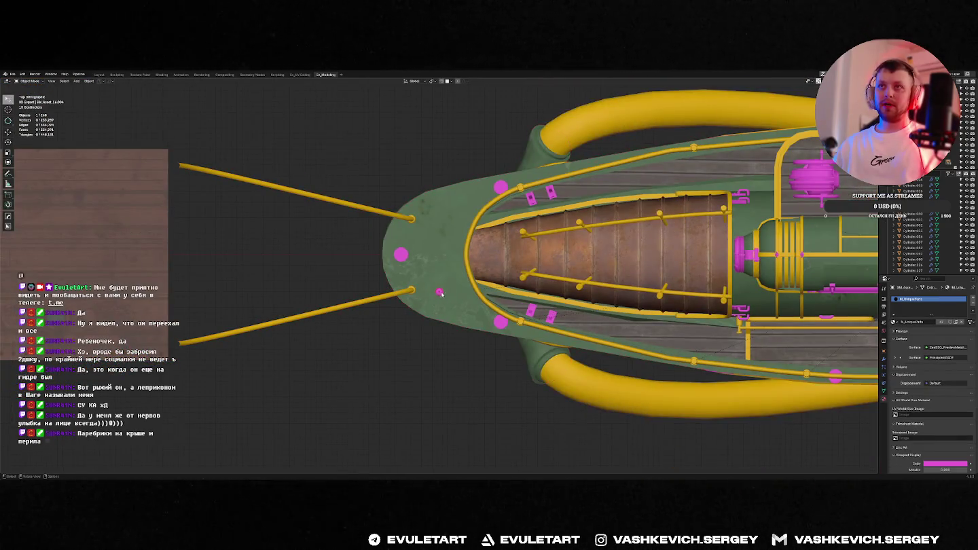
scroll(439, 299, down, 5)
middle_drag(439, 299, 466, 269)
key(ctrl+a)
click(465, 268)
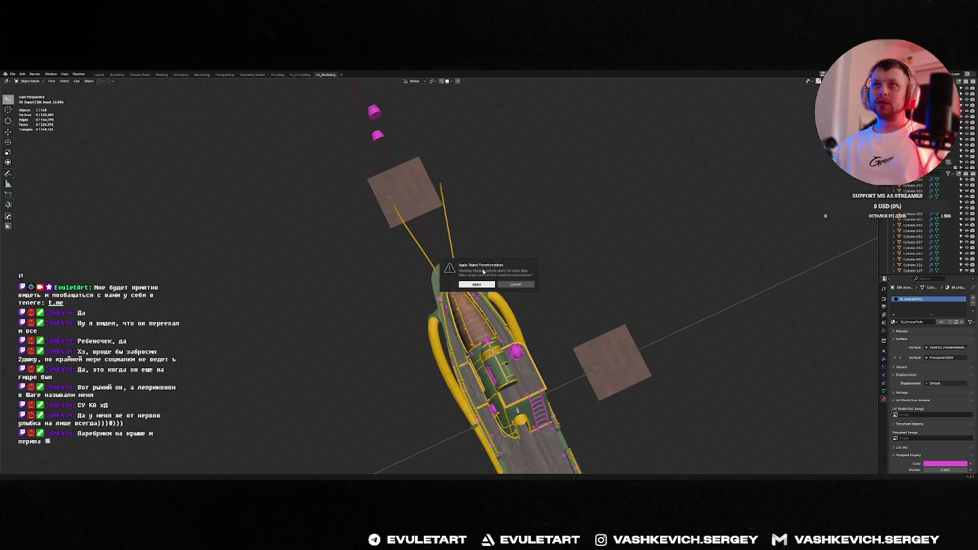
Run an Alt+X mirror operation that creates an empty, then frame the boat asset.
scroll(471, 350, down, 2)
key(alt+x)
click(470, 349)
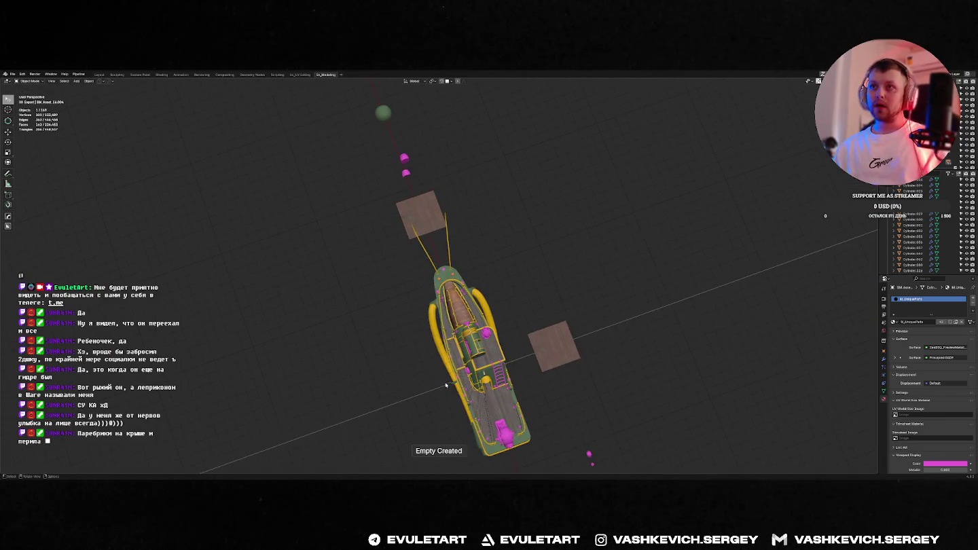
middle_drag(470, 349, 530, 238)
scroll(541, 222, up, 2)
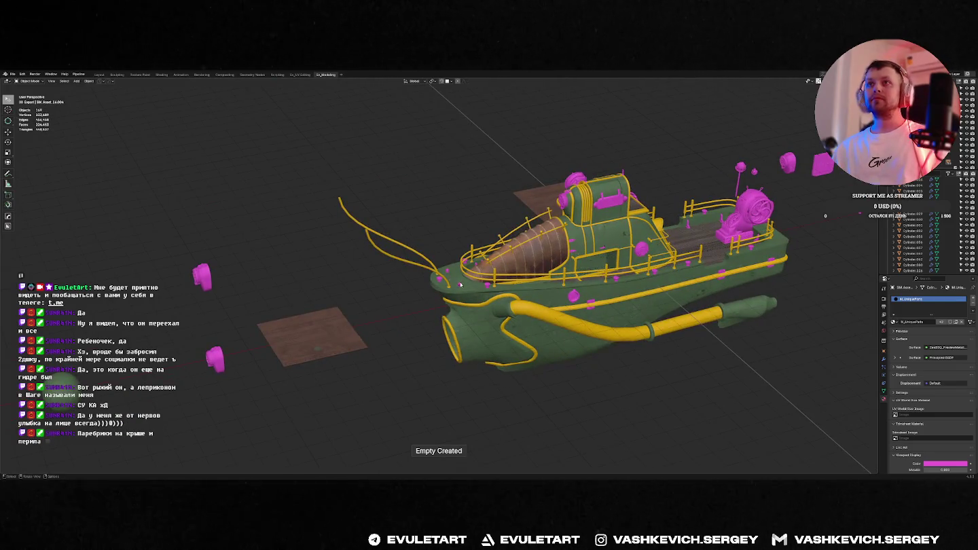
key(KP_Decimal)
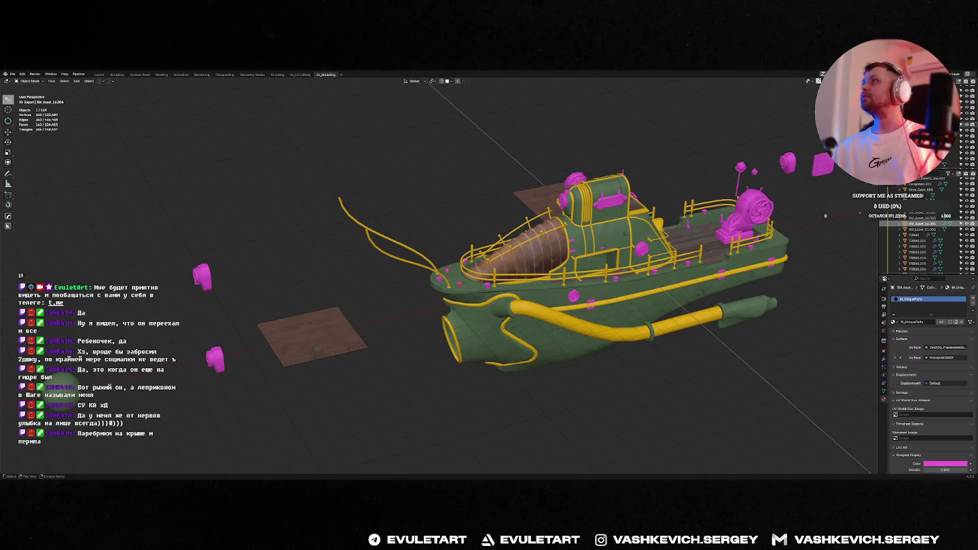
Export the boat asset and switch over to Unreal Engine.
middle_drag(468, 235, 501, 209)
click(498, 209)
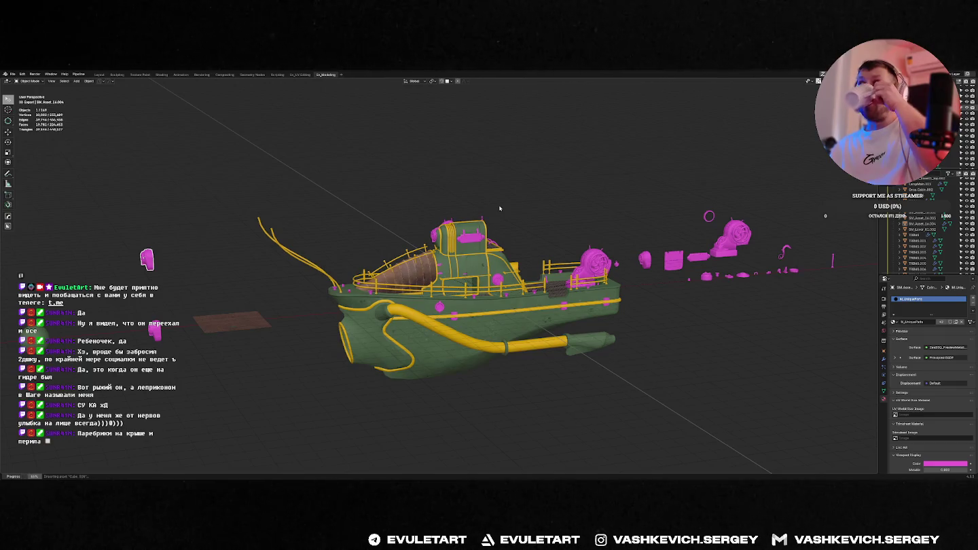
mouse_move(499, 208)
middle_down()
mouse_move(555, 255)
mouse_move(537, 227)
middle_up()
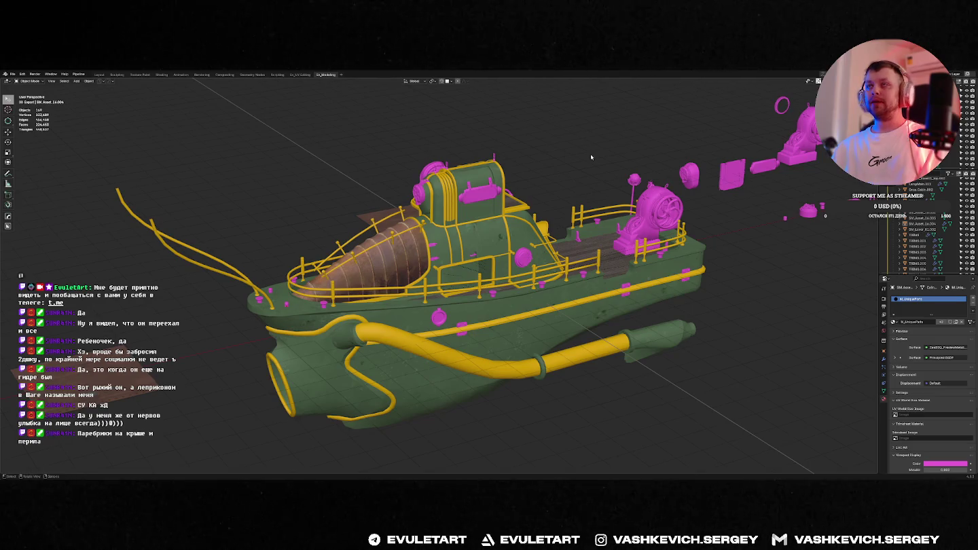
key(alt+Tab)
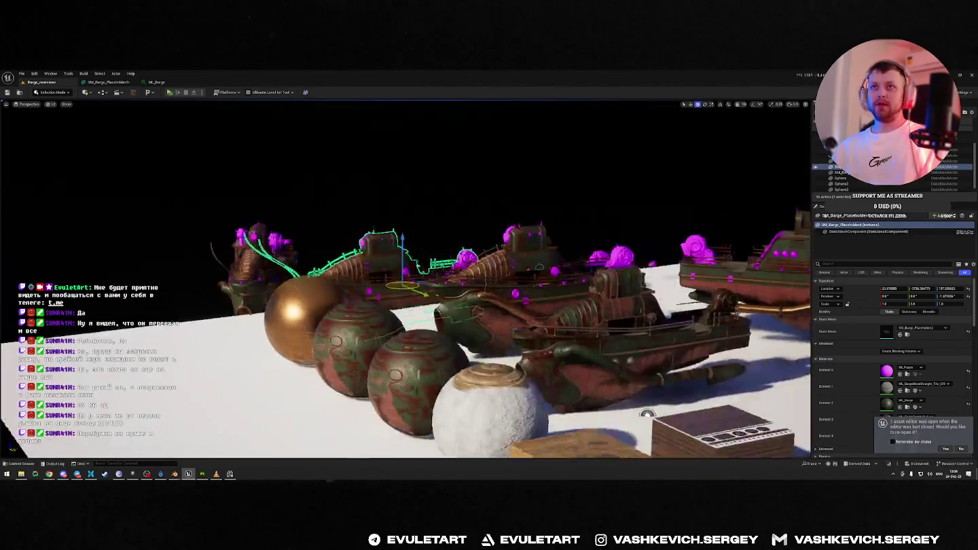
Orbit around the imported boat in Unreal, then view the magenta ship's side in Blender.
right_drag(618, 235, 619, 235)
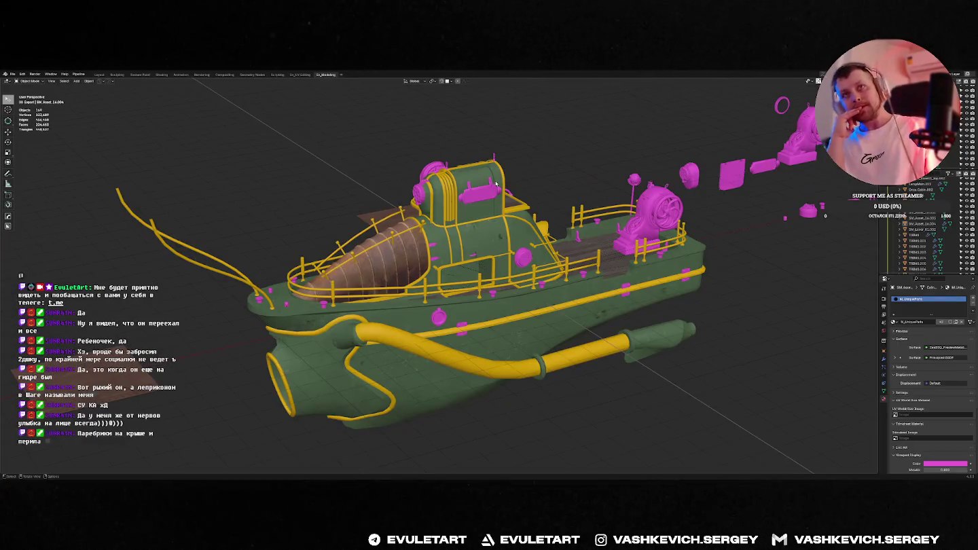
key(alt+Tab)
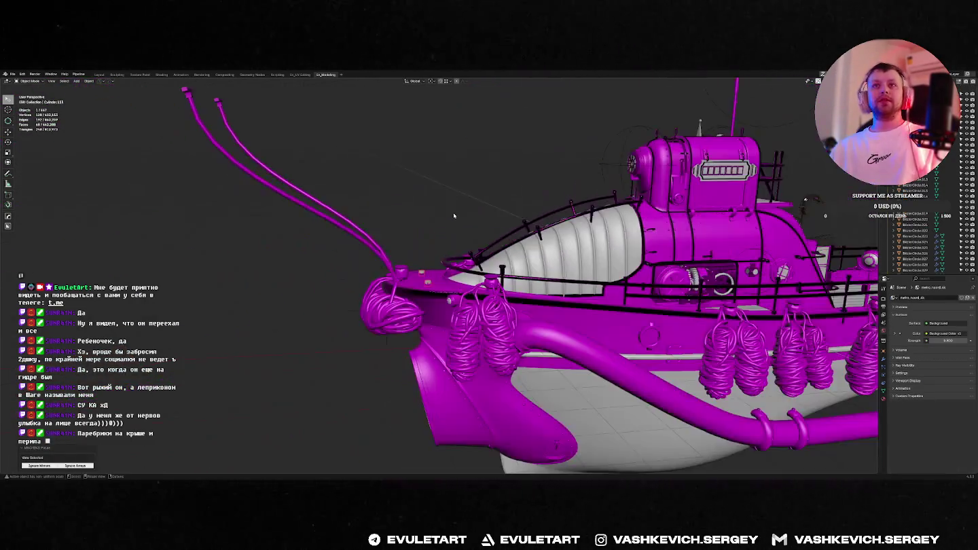
scroll(454, 216, down, 5)
mouse_move(453, 216)
middle_down()
mouse_move(467, 244)
mouse_move(455, 245)
middle_up()
Discard unsaved changes and open the fifth Barge .blend file, framing the magenta boat from the front.
key(ctrl+q)
click(493, 283)
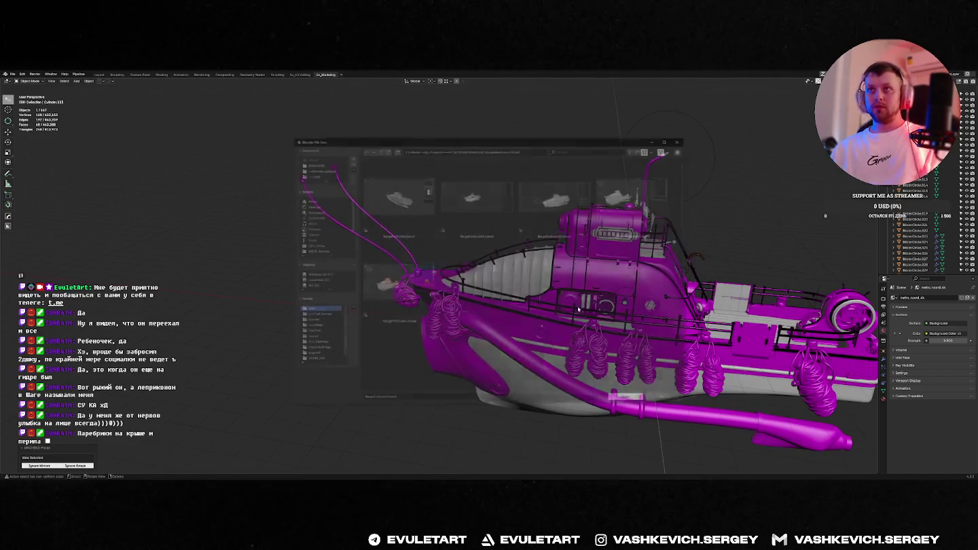
double_click(397, 282)
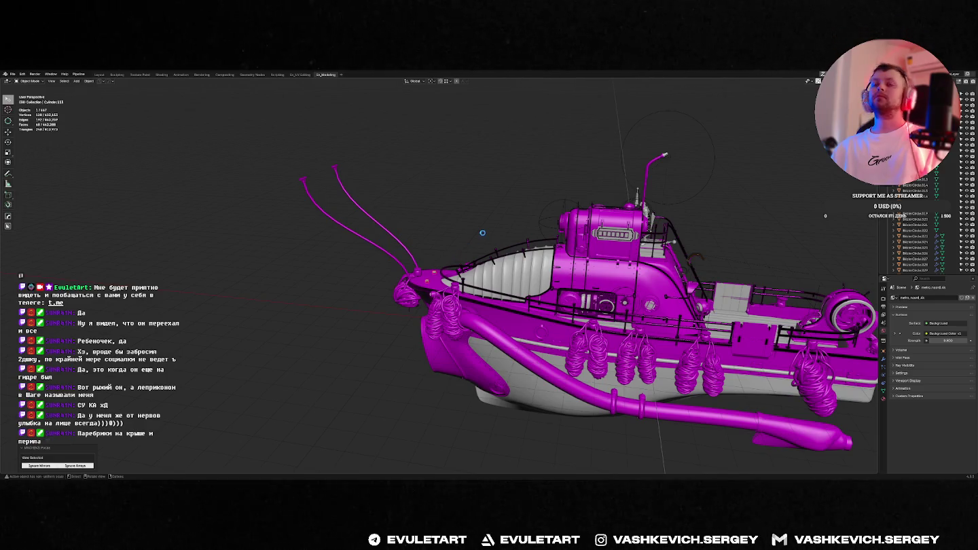
key(a)
scroll(481, 233, up, 2)
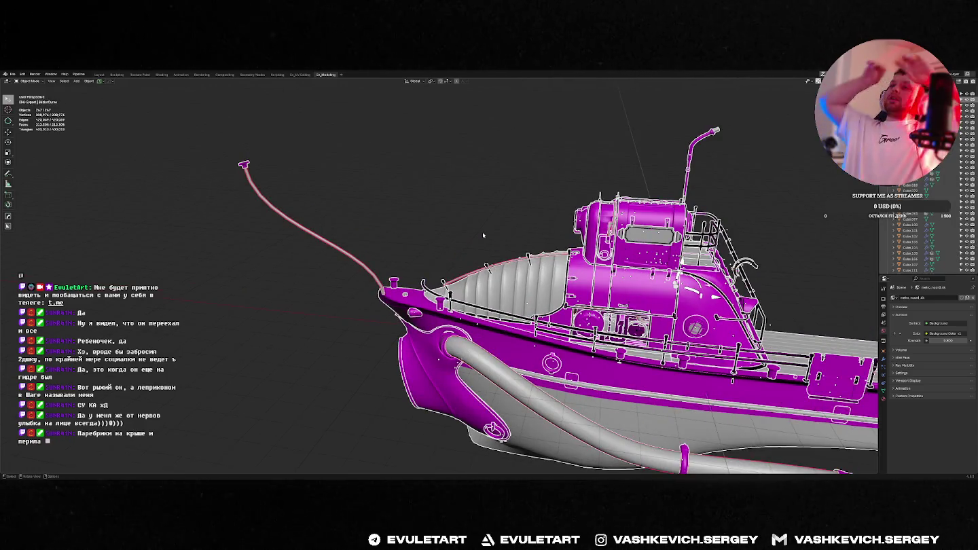
mouse_move(482, 233)
middle_down()
mouse_move(559, 237)
mouse_move(591, 262)
middle_up()
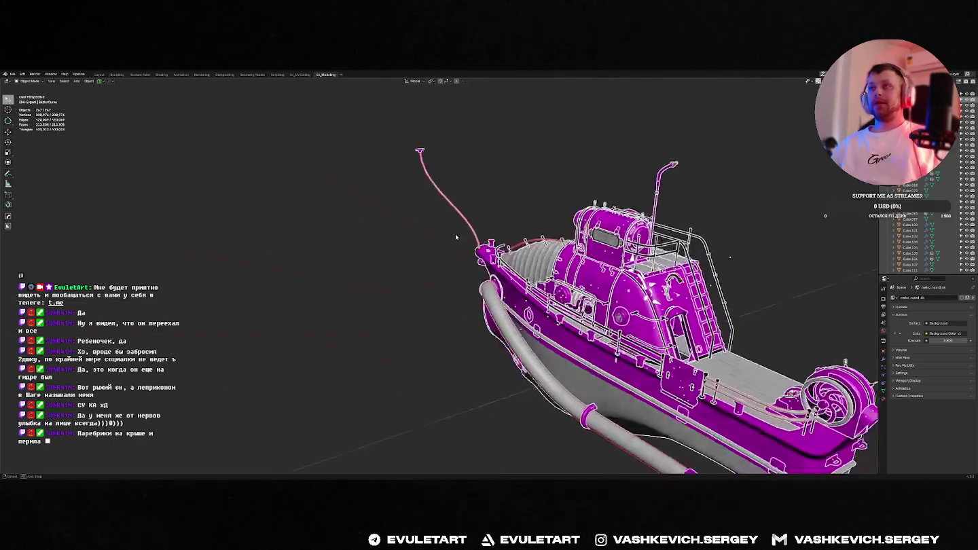
scroll(591, 262, down, 3)
key(ctrl+o)
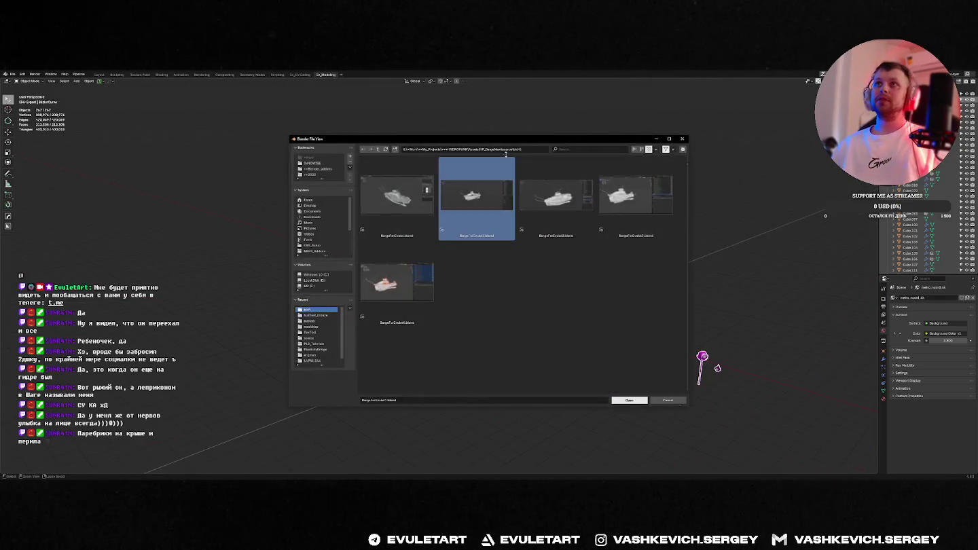
click(529, 150)
key(Return)
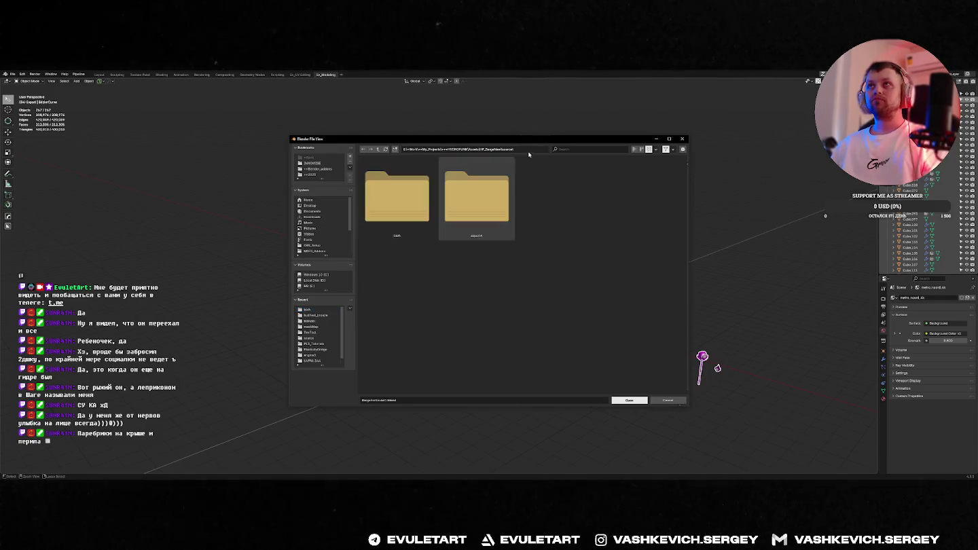
double_click(473, 200)
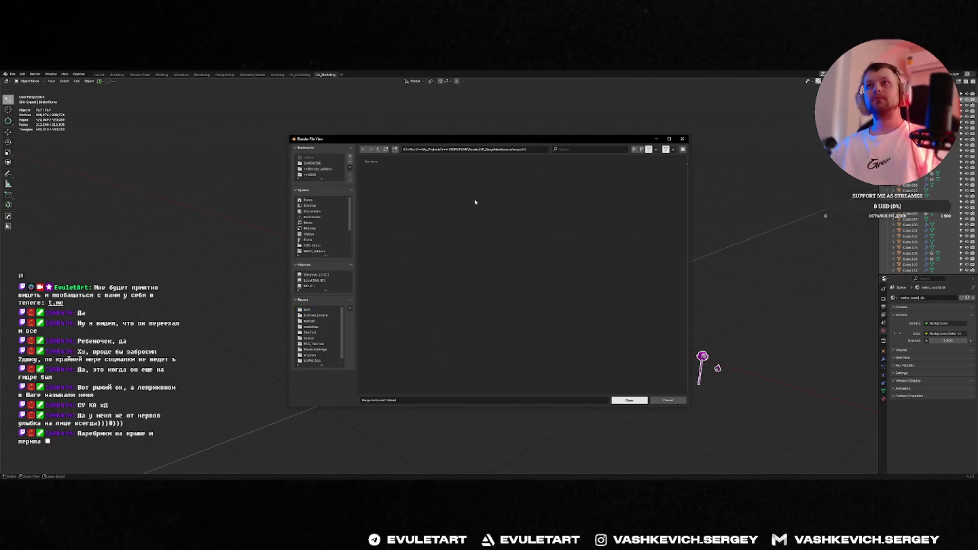
key(alt+Left)
key(alt+Left)
click(511, 148)
drag(521, 149, 499, 171)
click(529, 148)
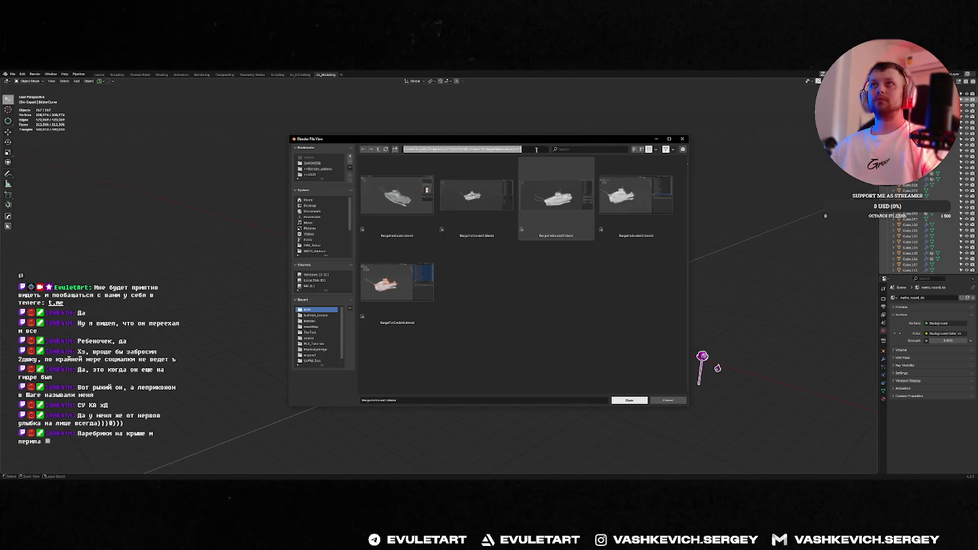
key(ctrl+BackSpace)
key(Return)
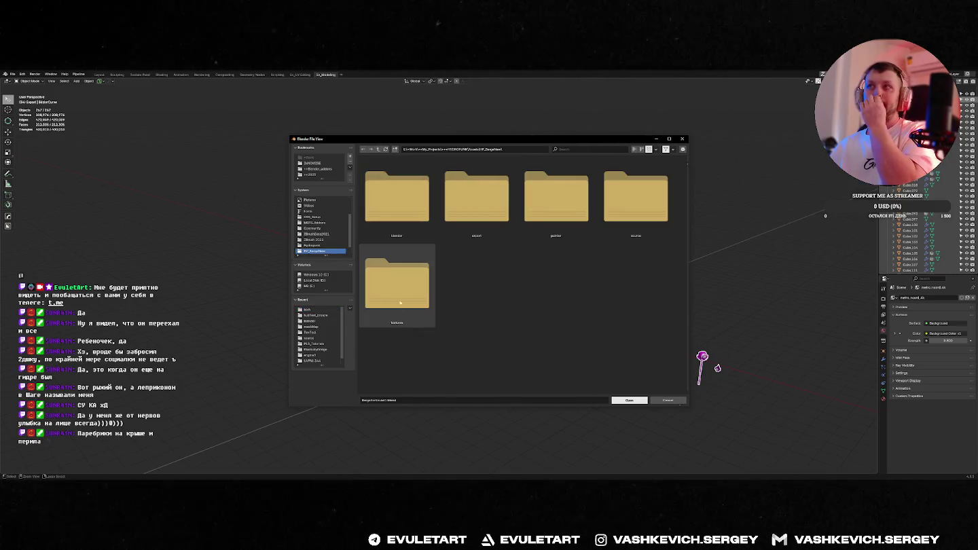
double_click(628, 205)
key(BackSpace)
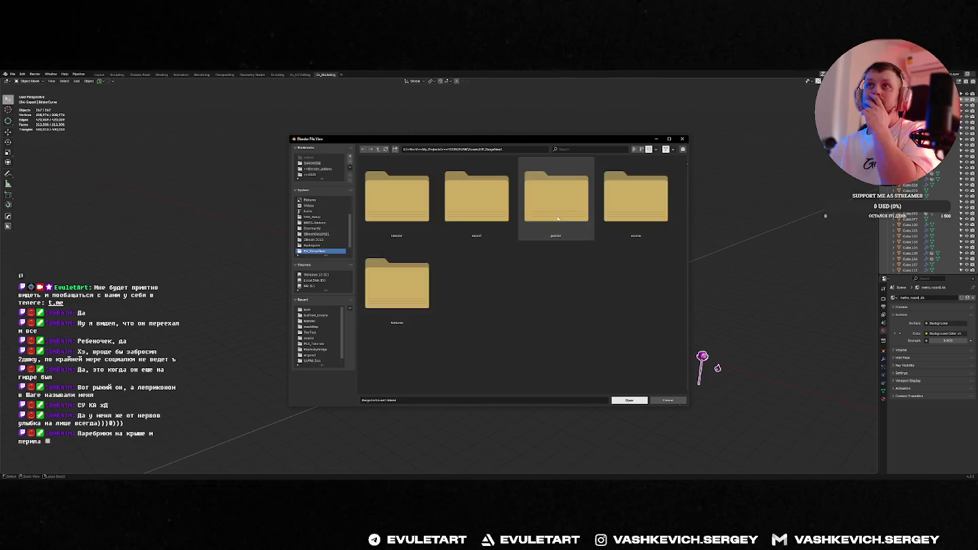
double_click(472, 214)
key(BackSpace)
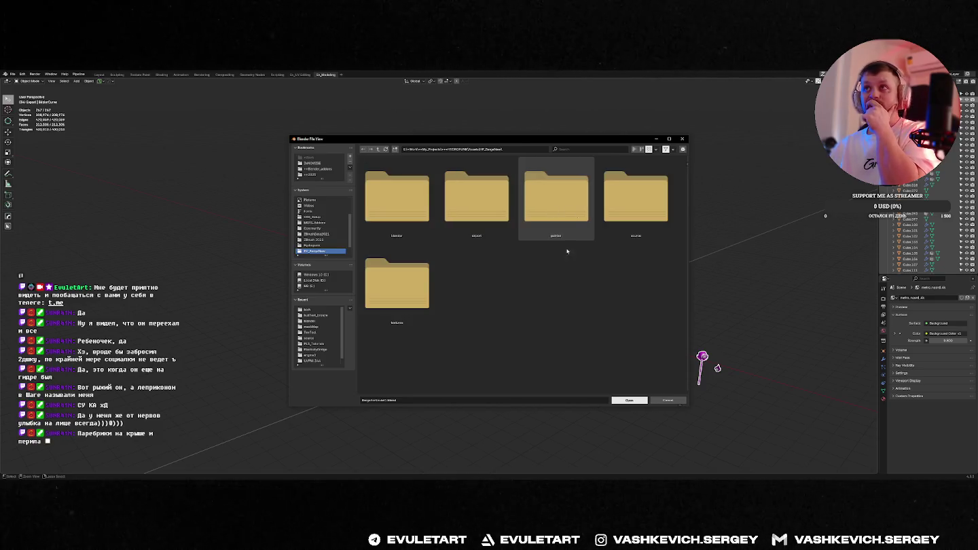
click(397, 284)
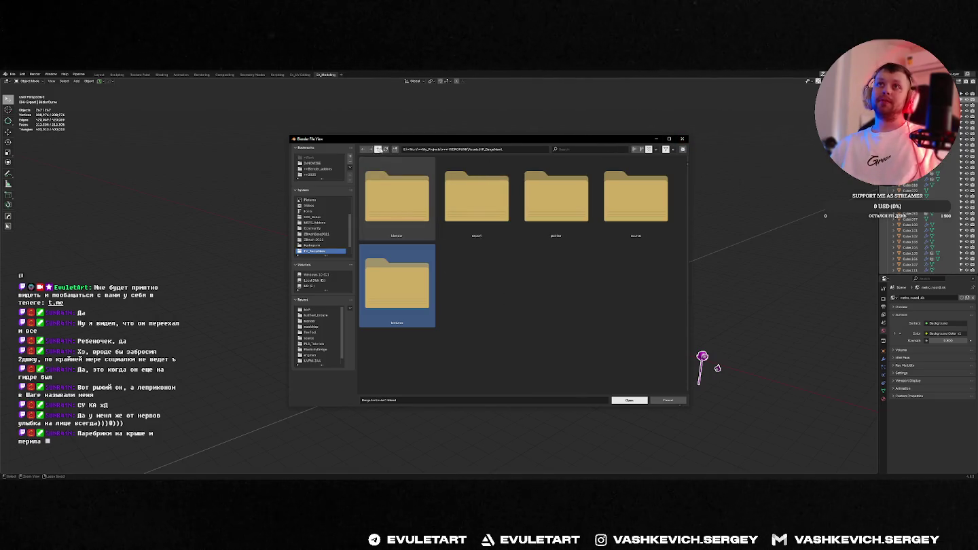
click(379, 150)
click(599, 150)
text(barge)
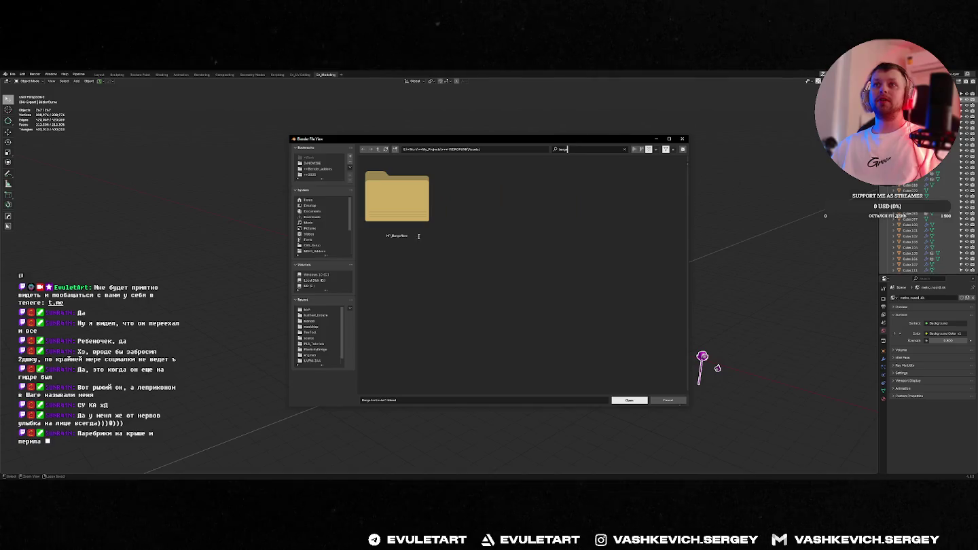
key(BackSpace)
key(BackSpace)
key(BackSpace)
key(BackSpace)
text(el)
key(BackSpace)
key(BackSpace)
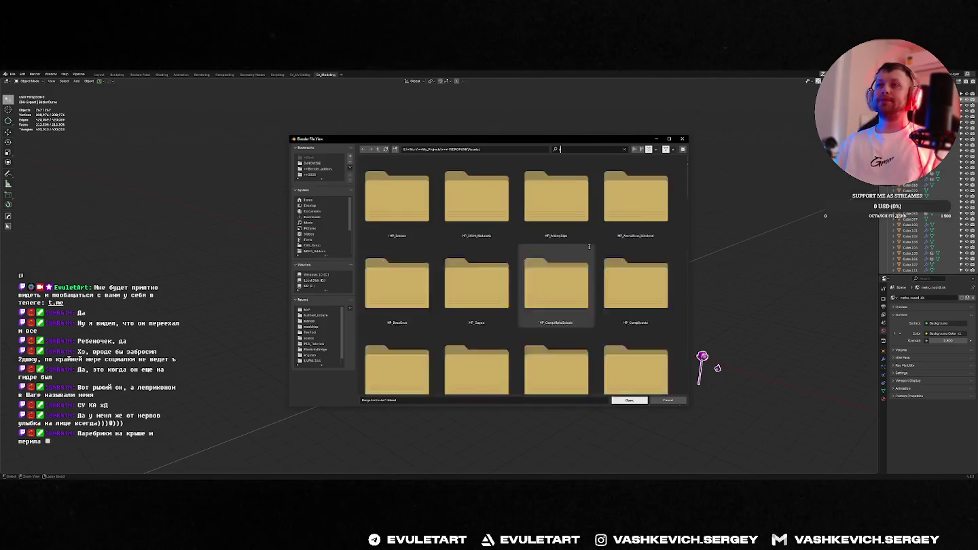
click(683, 138)
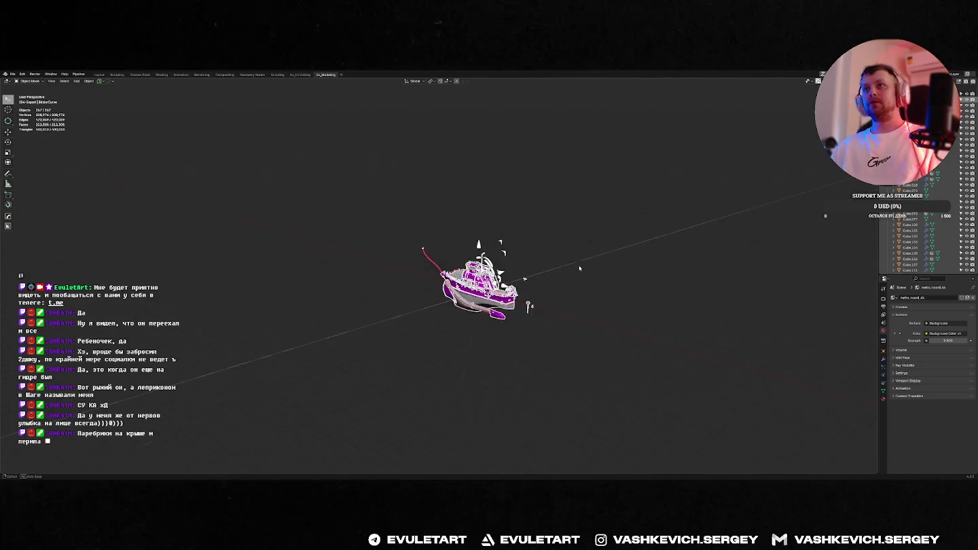
Inspect the magenta boat's cabin from several angles, then switch to the green-and-yellow boat window.
scroll(474, 285, up, 4)
middle_drag(611, 204, 657, 189)
key(F3)
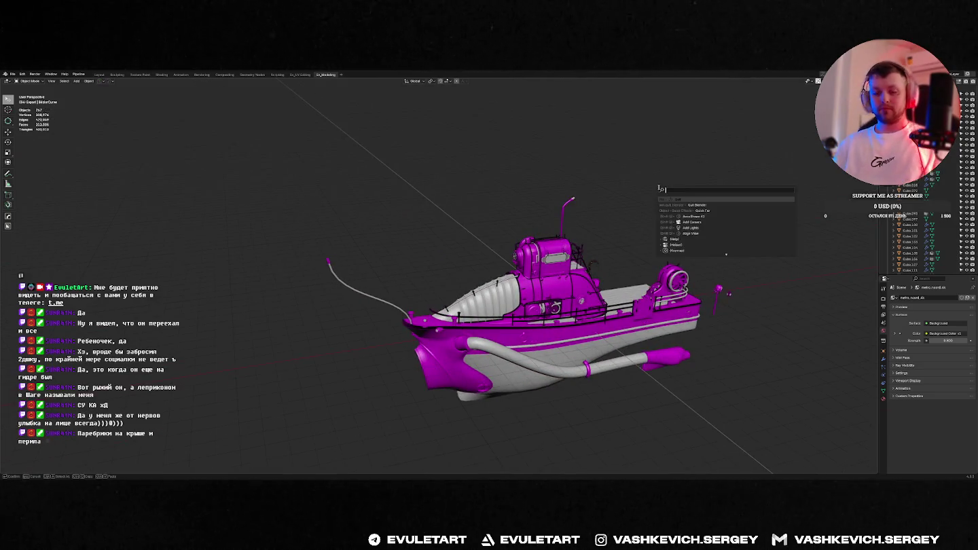
key(Escape)
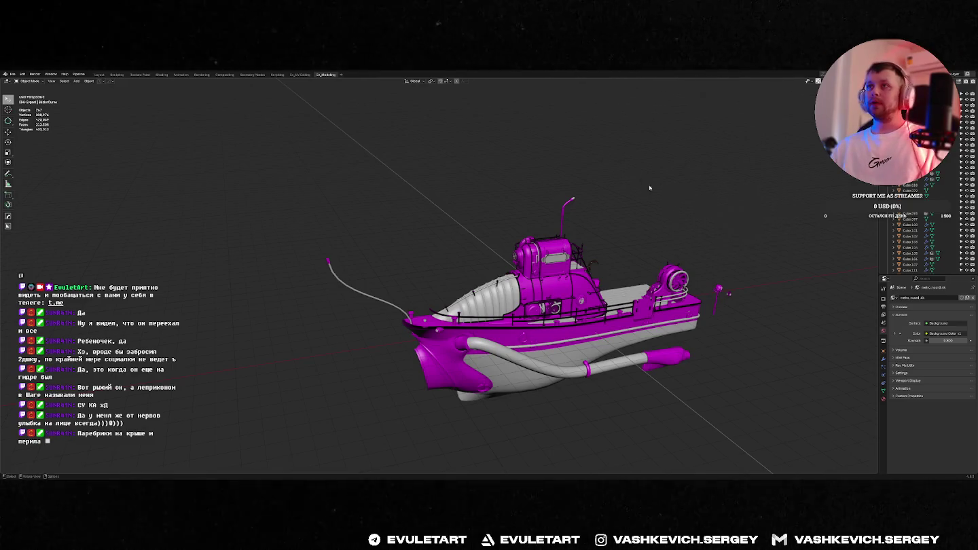
middle_drag(651, 184, 669, 163)
scroll(677, 147, up, 5)
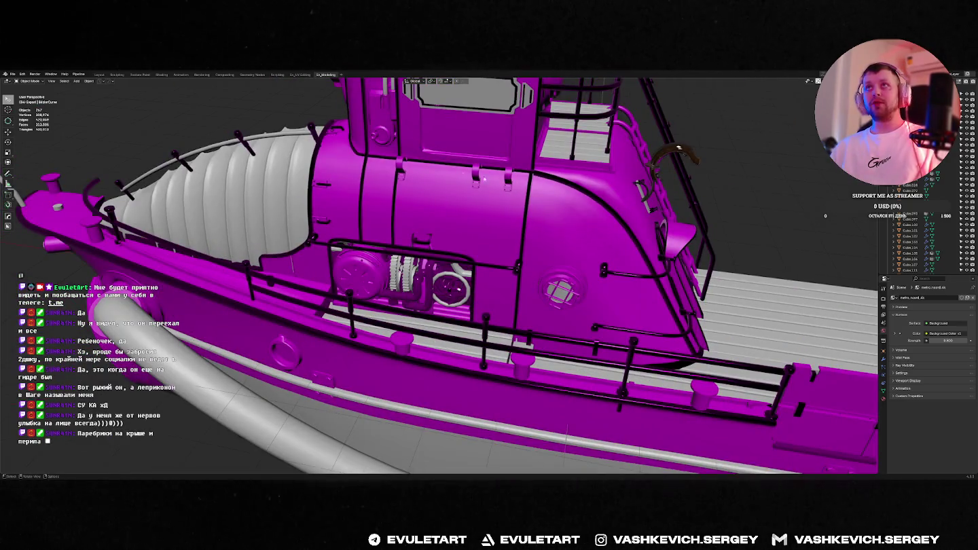
scroll(417, 166, down, 6)
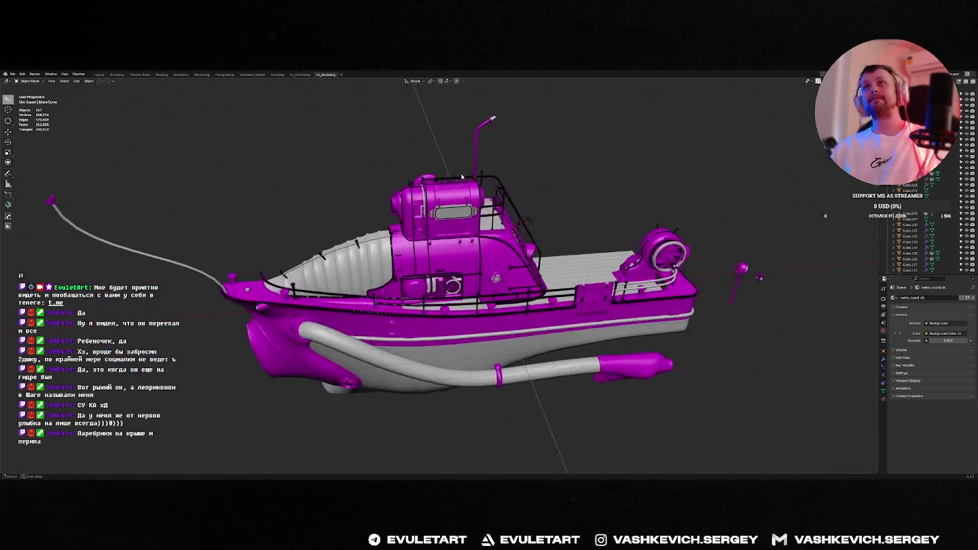
scroll(495, 229, up, 8)
scroll(496, 229, down, 6)
scroll(434, 242, up, 6)
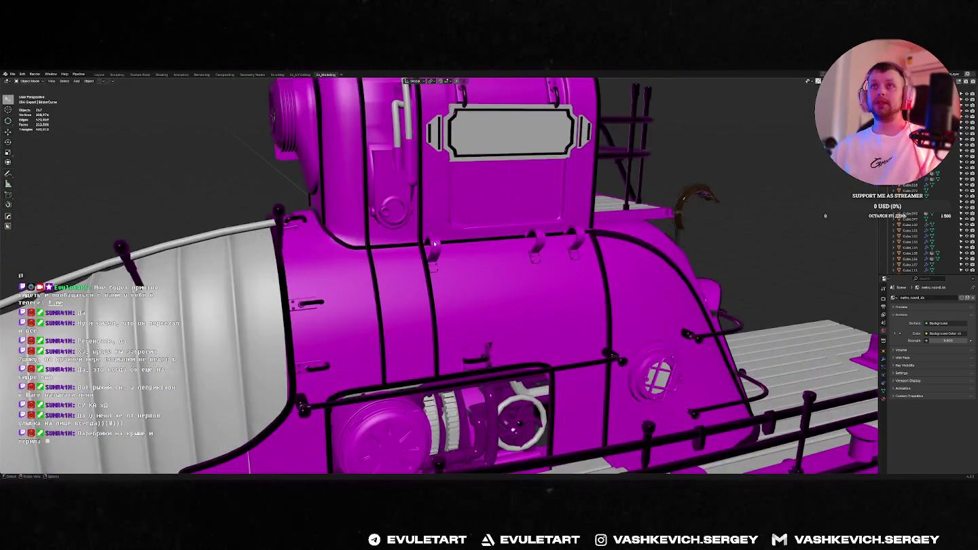
middle_drag(529, 278, 497, 251)
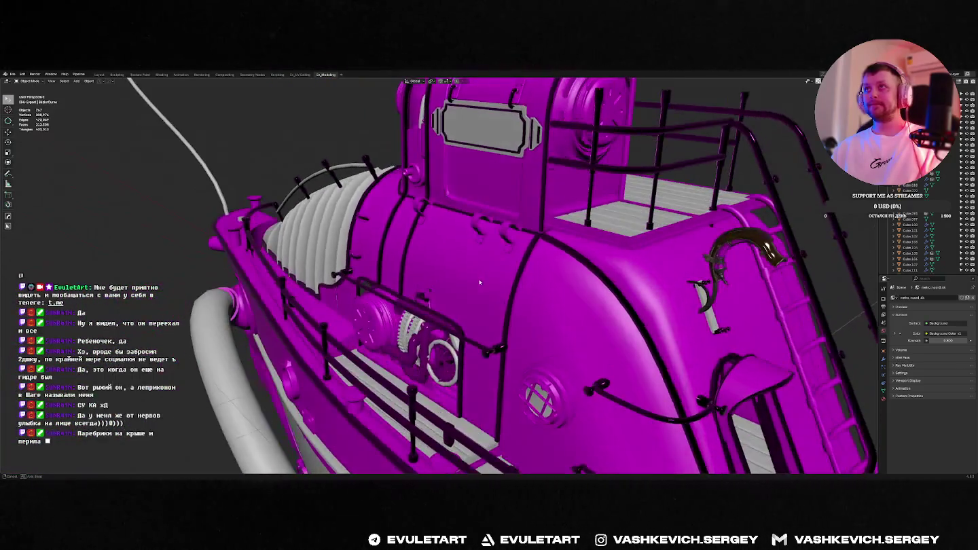
middle_drag(567, 250, 500, 261)
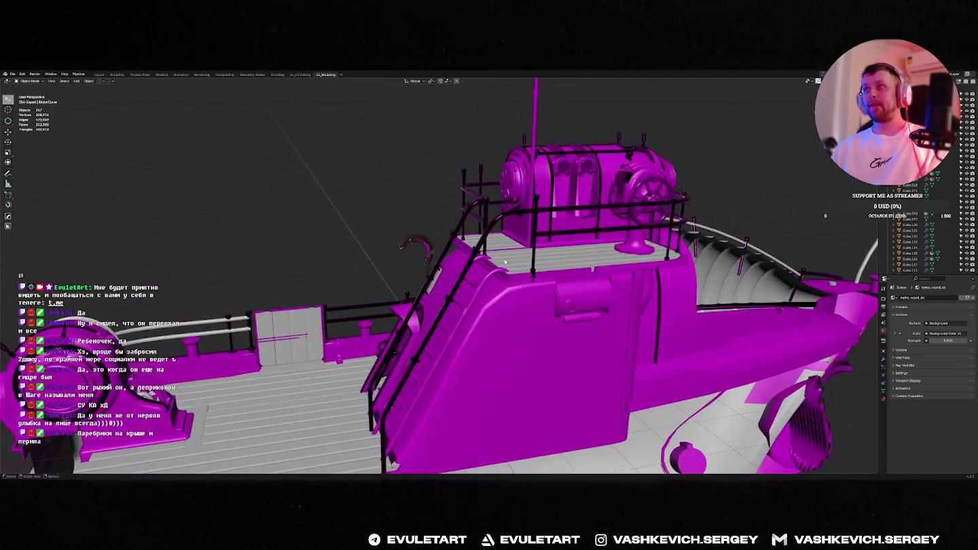
key(alt+Tab)
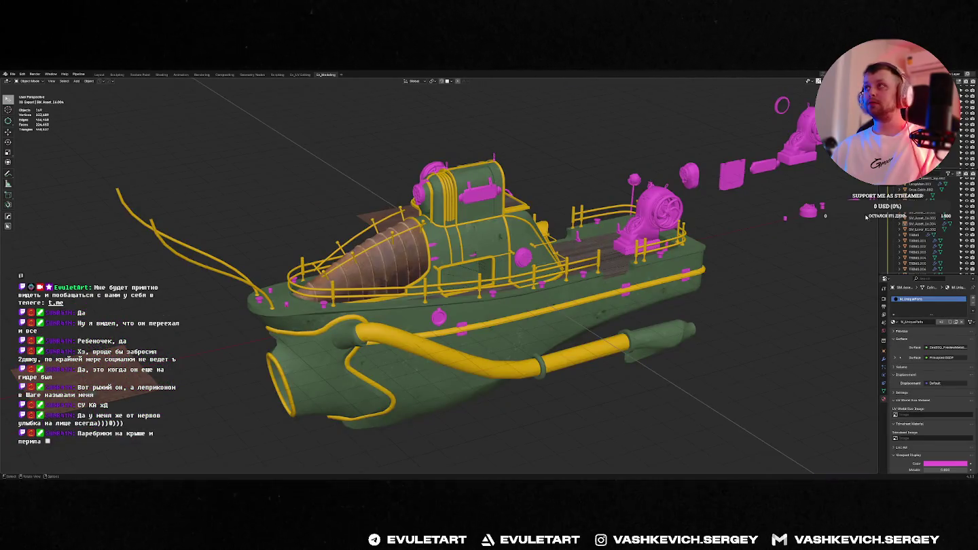
Select the Cylinder.016 bracket part and frame it alone in top view.
key(f)
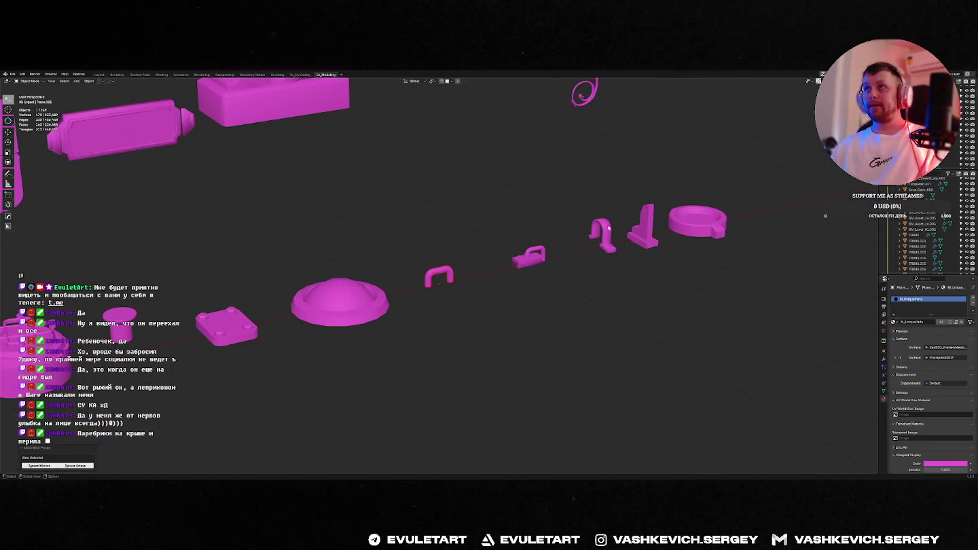
click(608, 229)
mouse_move(609, 228)
middle_down()
mouse_move(665, 261)
mouse_move(506, 298)
middle_up()
key(f)
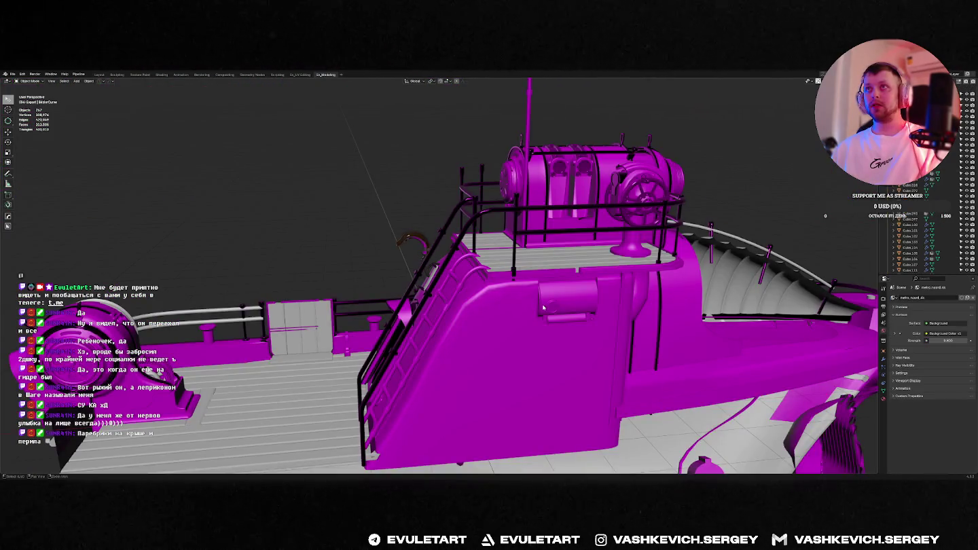
key(f)
middle_drag(615, 282, 596, 319)
key(KP_7)
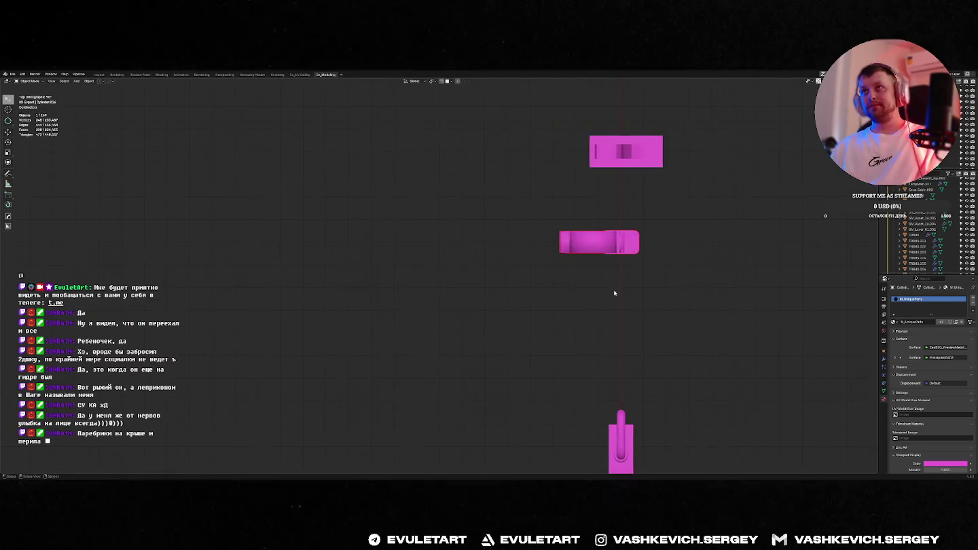
Move the bracket sideways along the Y axis and view it from the left.
key(Tab)
key(Tab)
key(g)
key(y)
key(y)
key(y)
key(y)
click(642, 269)
mouse_move(642, 270)
middle_down()
mouse_move(644, 252)
mouse_move(489, 256)
mouse_move(694, 242)
mouse_move(593, 305)
middle_up()
scroll(645, 251, up, 5)
key(ctrl+KP_3)
key(KP_Divide)
key(Tab)
Toggle local view to reframe the plate, then bring back all the separate parts.
key(KP_Divide)
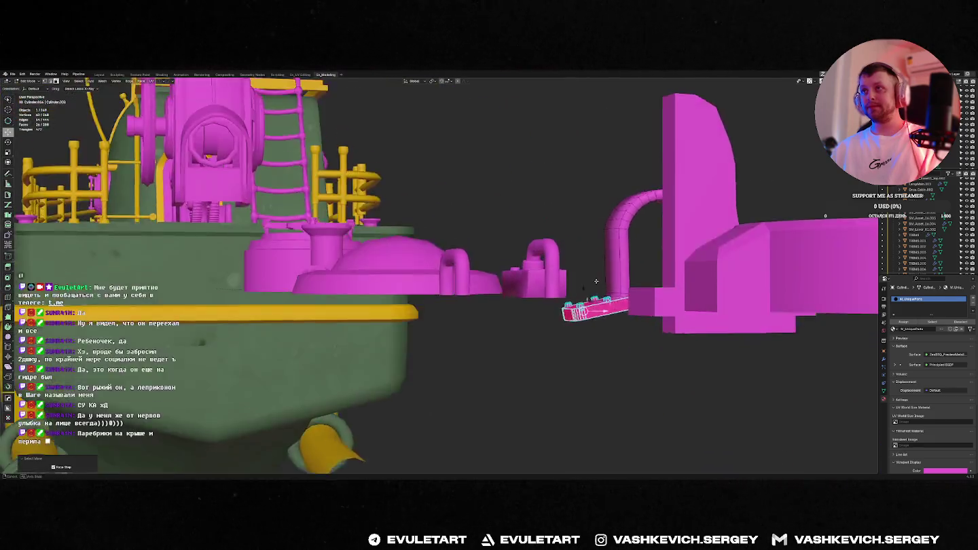
key(KP_Divide)
mouse_move(593, 304)
middle_down()
mouse_move(678, 351)
mouse_move(433, 305)
mouse_move(558, 304)
mouse_move(547, 320)
mouse_move(578, 320)
middle_up()
key(Tab)
key(KP_Divide)
scroll(475, 305, up, 5)
Grow the selection over the bracket's attached plate and remove that geometry.
key(Tab)
scroll(548, 329, down, 5)
scroll(466, 353, up, 5)
key(ctrl+KP_Add)
mouse_move(465, 353)
middle_down()
mouse_move(601, 342)
mouse_move(590, 345)
mouse_move(565, 316)
mouse_move(563, 414)
middle_up()
key(ctrl+KP_Add)
key(h)
key(Tab)
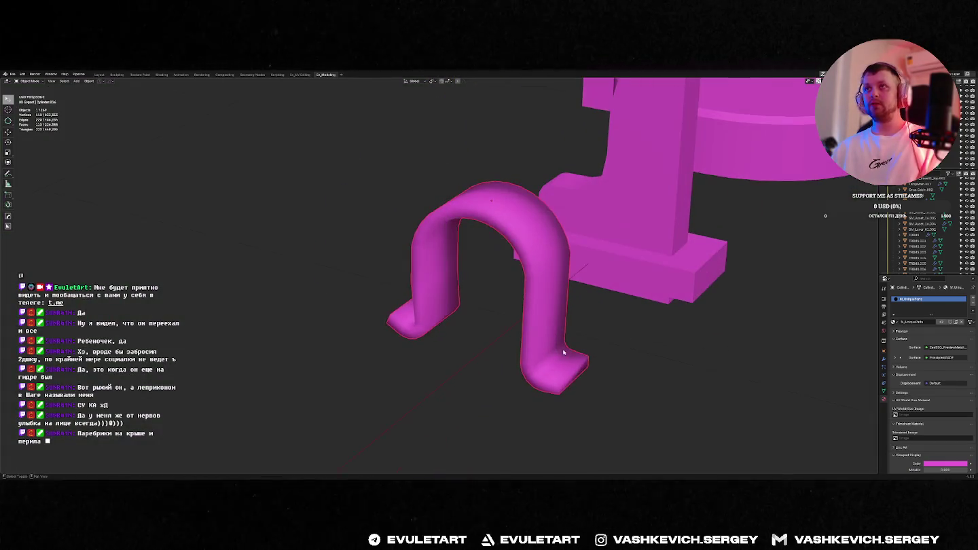
Mark the U-shaped bracket's edges as sharp.
key(Tab)
key(q)
click(536, 298)
mouse_move(536, 299)
middle_down()
mouse_move(516, 273)
mouse_move(558, 292)
middle_up()
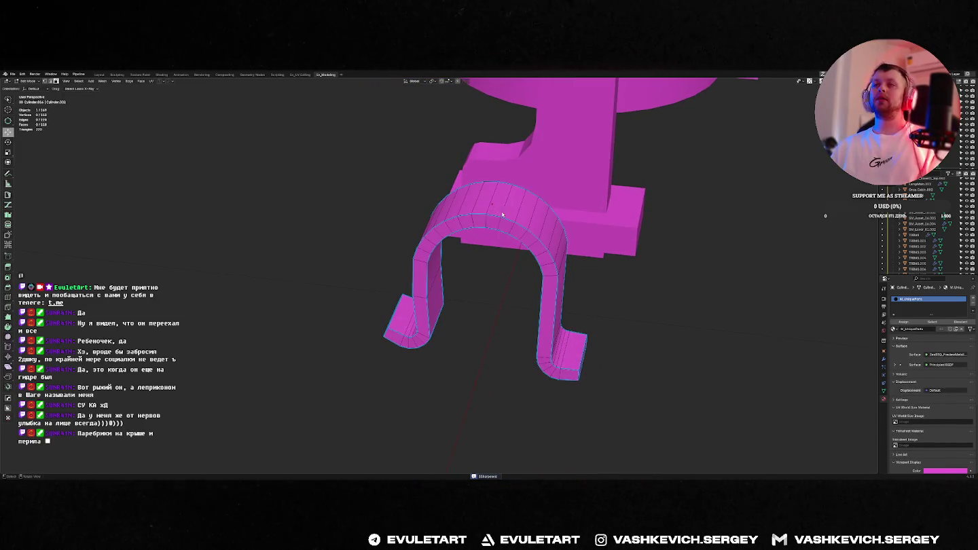
Give the bracket arch Smooth by Angle shading.
key(alt+x)
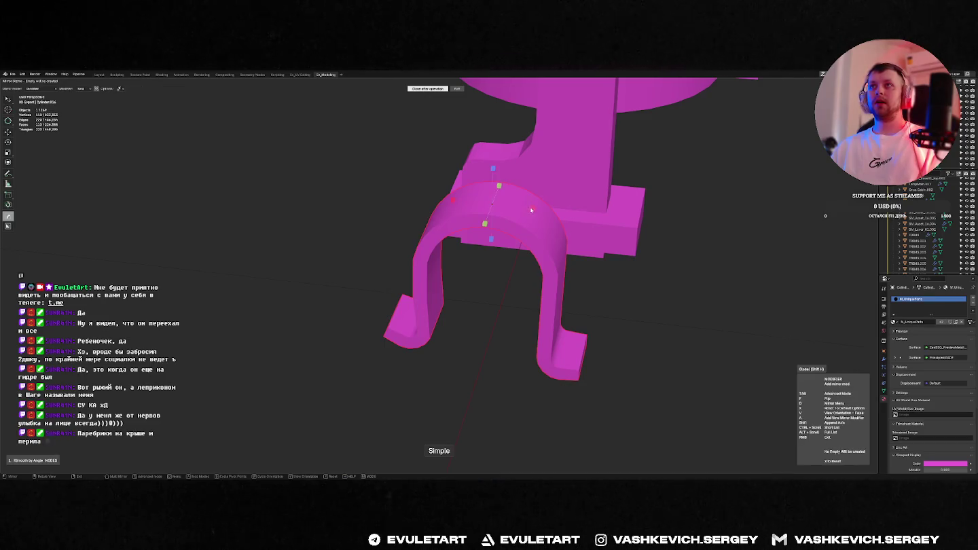
key(Escape)
middle_drag(531, 210, 471, 239)
scroll(471, 240, up, 3)
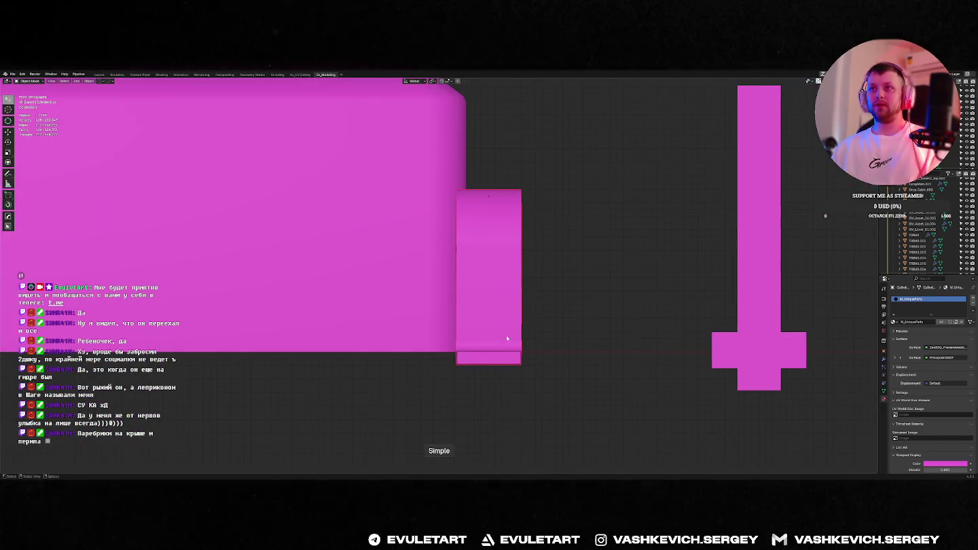
middle_drag(507, 339, 539, 358)
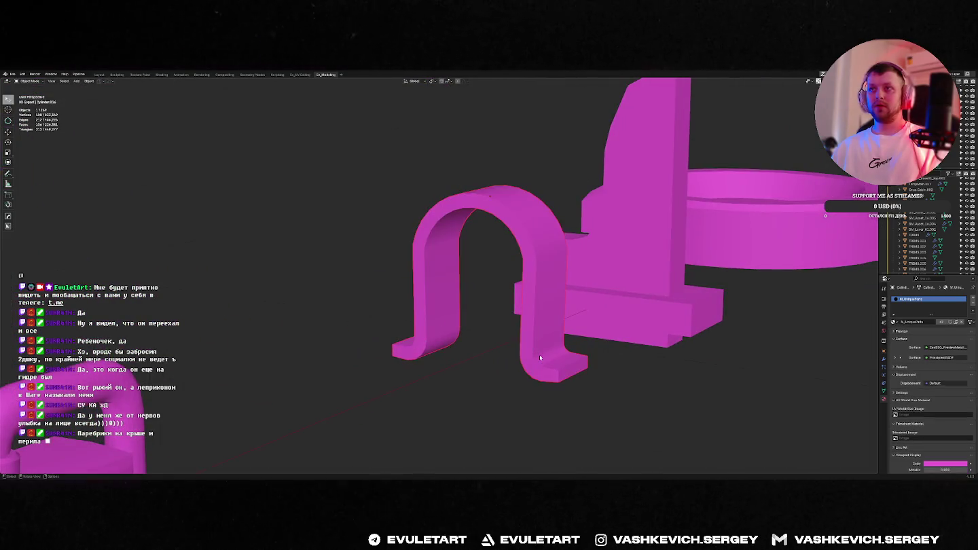
key(alt+q)
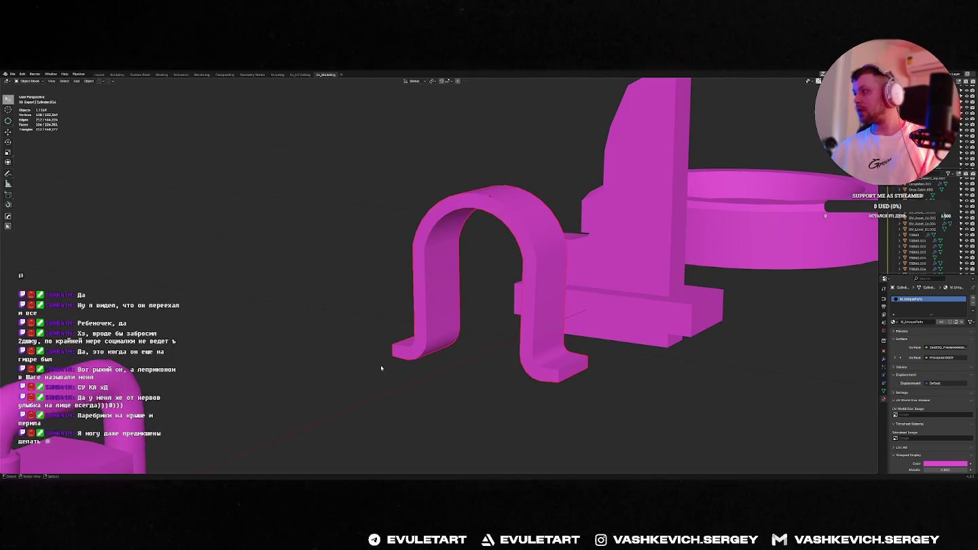
Select the arch's left and right edge vertices in front view.
key(KP_1)
key(Tab)
drag(502, 133, 522, 366)
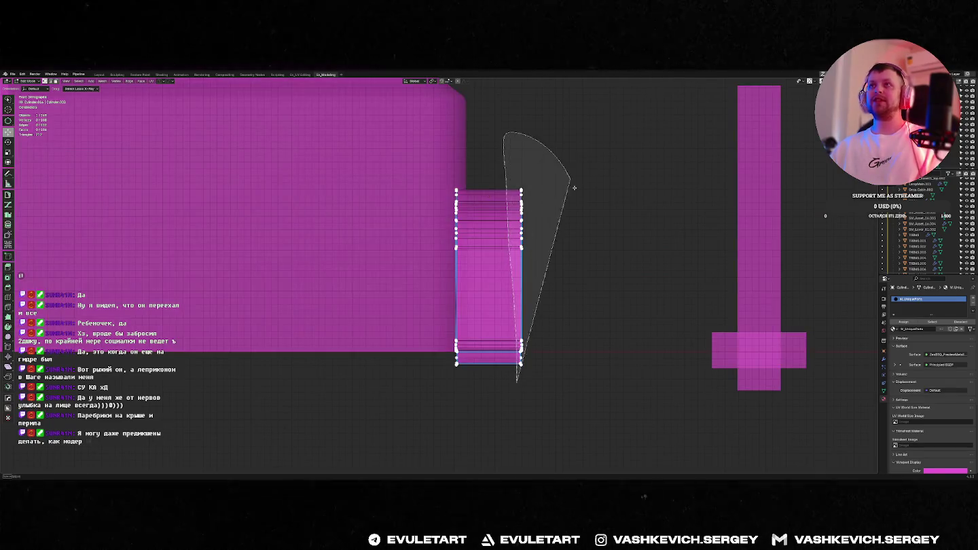
drag(449, 181, 491, 325)
mouse_move(492, 325)
middle_down()
mouse_move(475, 326)
mouse_move(483, 334)
middle_up()
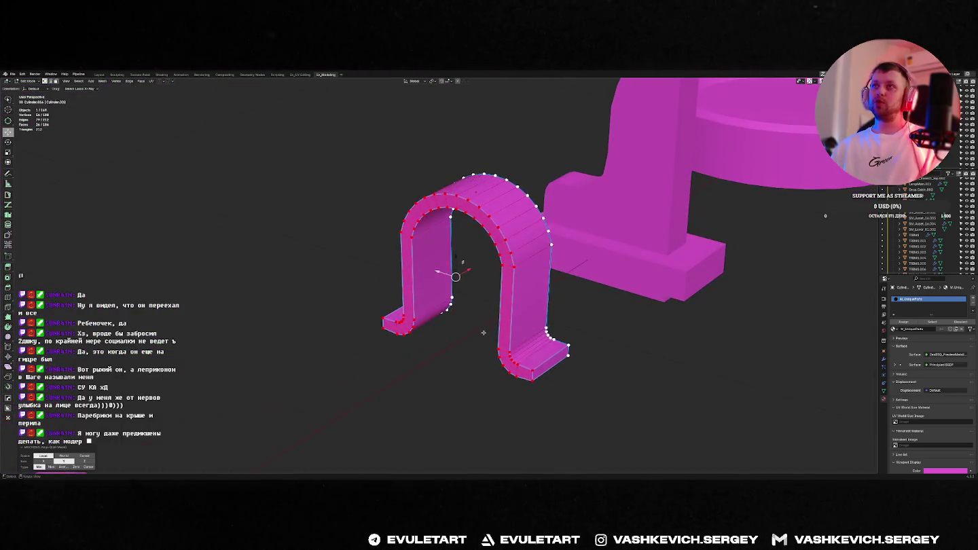
key(Tab)
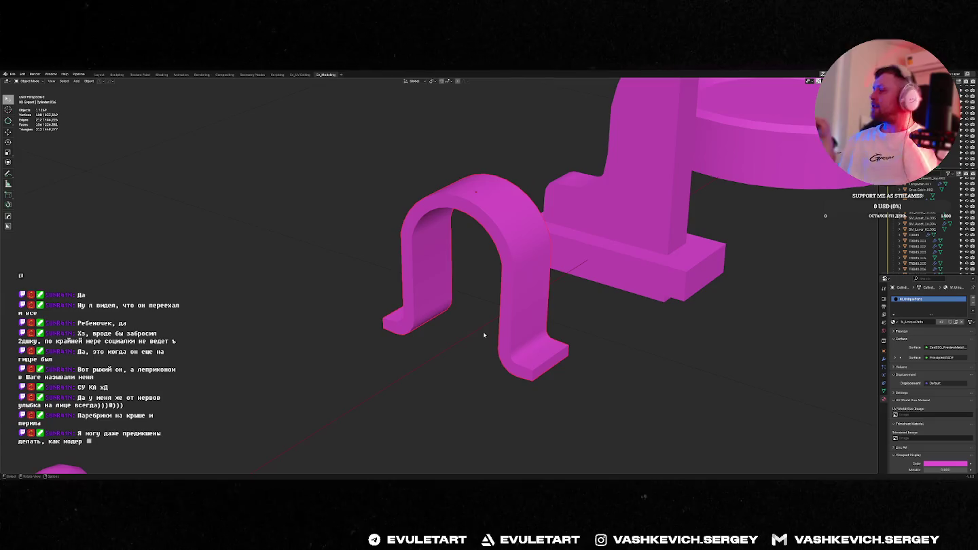
Move the arch's bottom edge loop to a new position in front view.
key(KP_1)
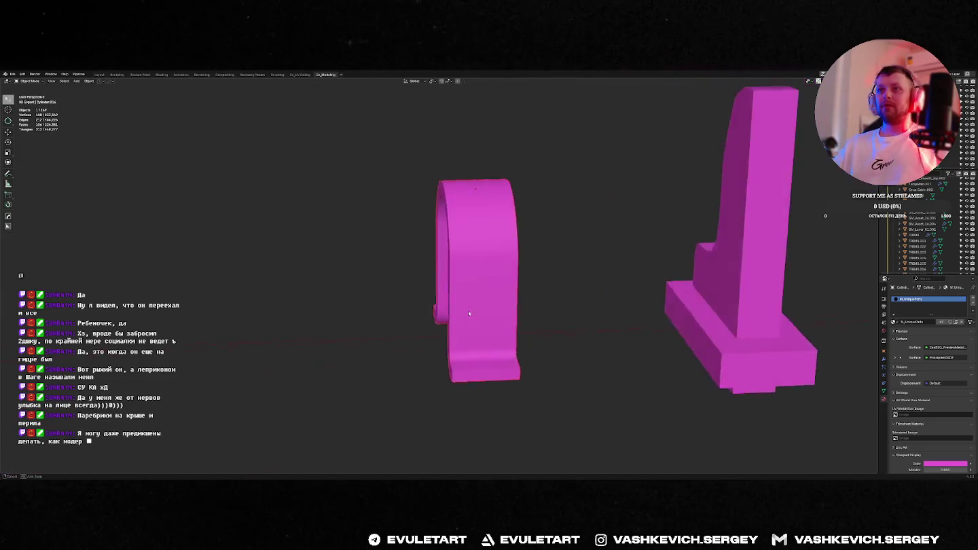
key(Tab)
scroll(420, 314, up, 3)
key(g)
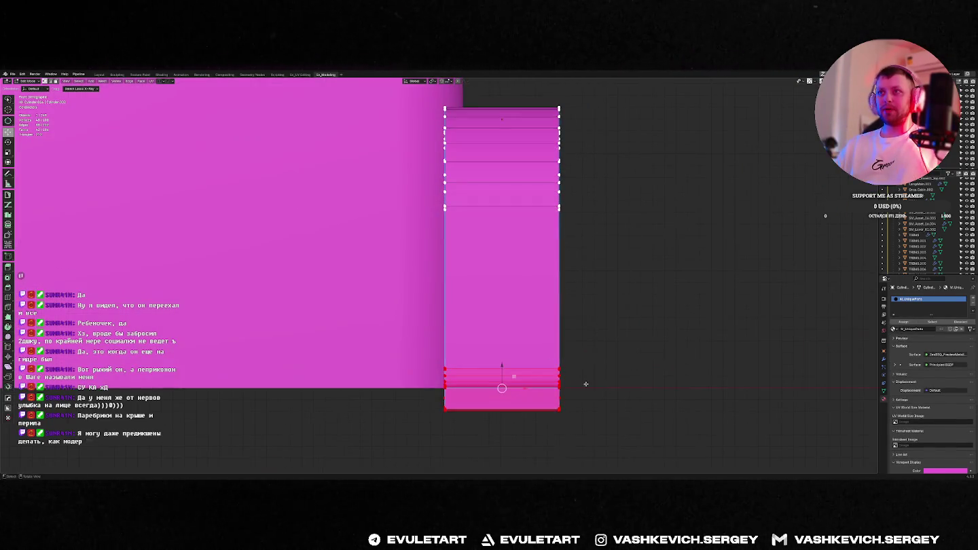
click(585, 361)
key(Tab)
middle_drag(586, 361, 639, 376)
Isolate the arch in local view, test-merge its bottom vertices, then undo and select it.
key(KP_Divide)
key(ctrl+KP_3)
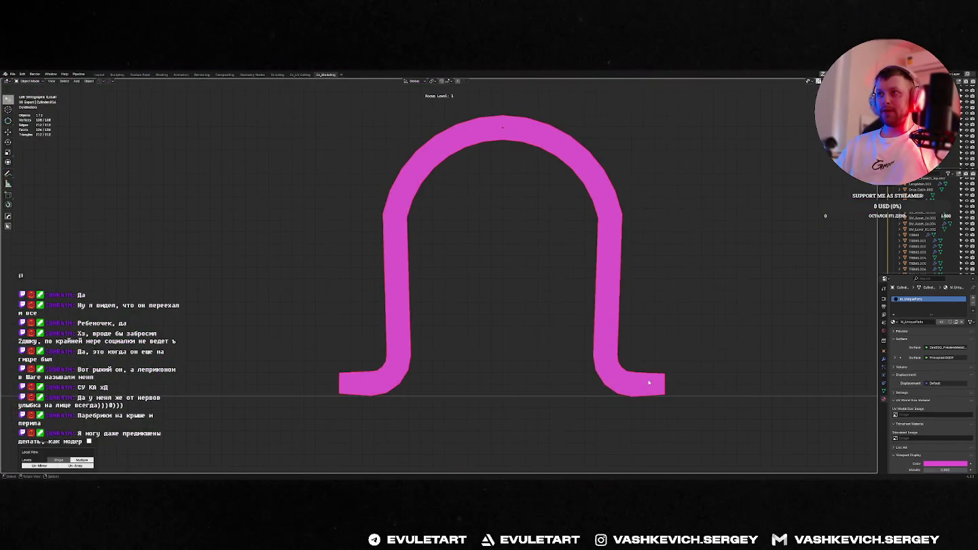
key(Tab)
key(m)
click(657, 402)
key(ctrl+z)
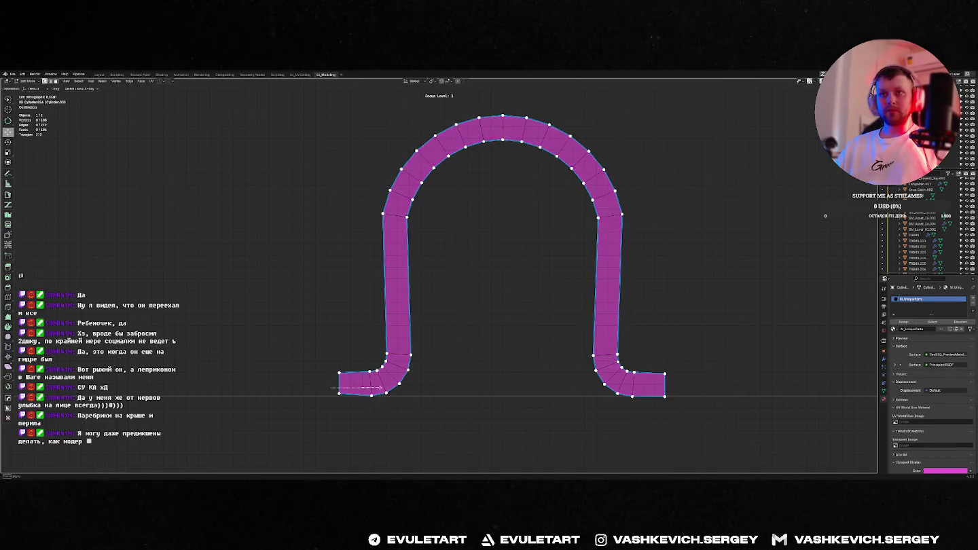
key(Tab)
scroll(521, 346, down, 5)
middle_drag(521, 346, 536, 333)
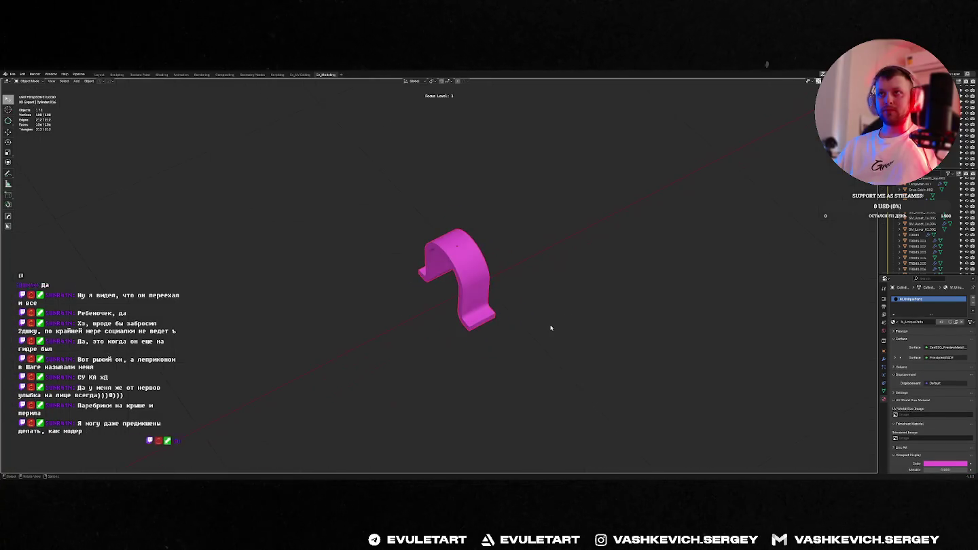
middle_drag(500, 269, 463, 265)
click(463, 265)
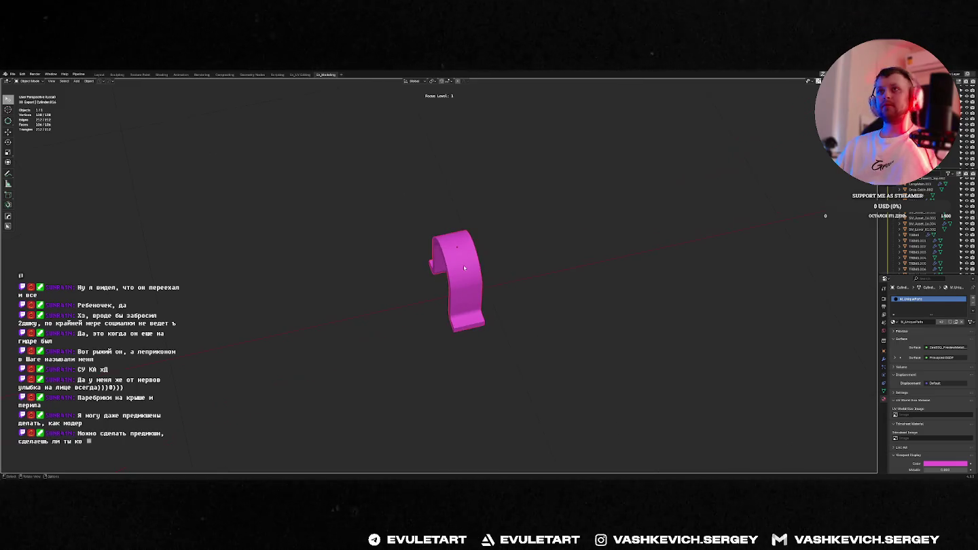
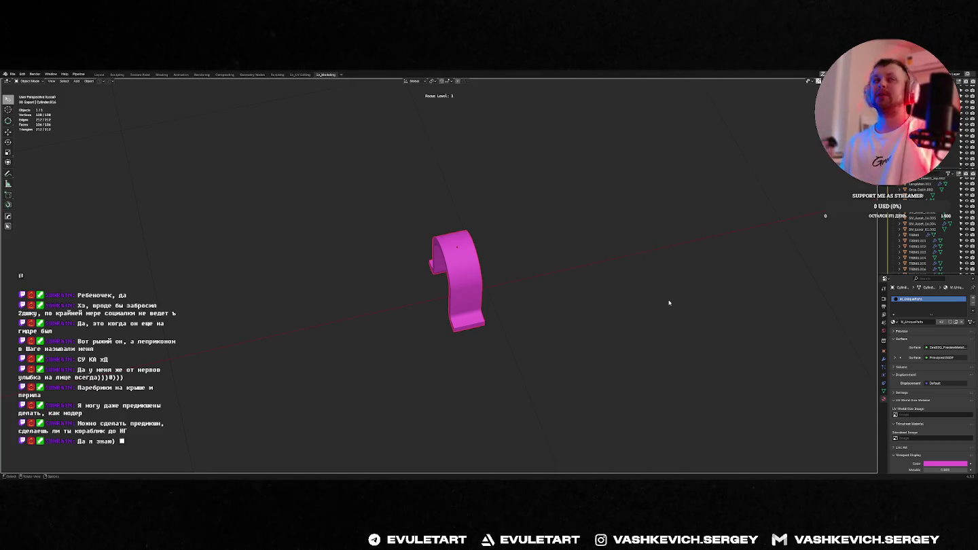
Exit Local View and inspect all the scattered parts from the top view.
key(KP_Divide)
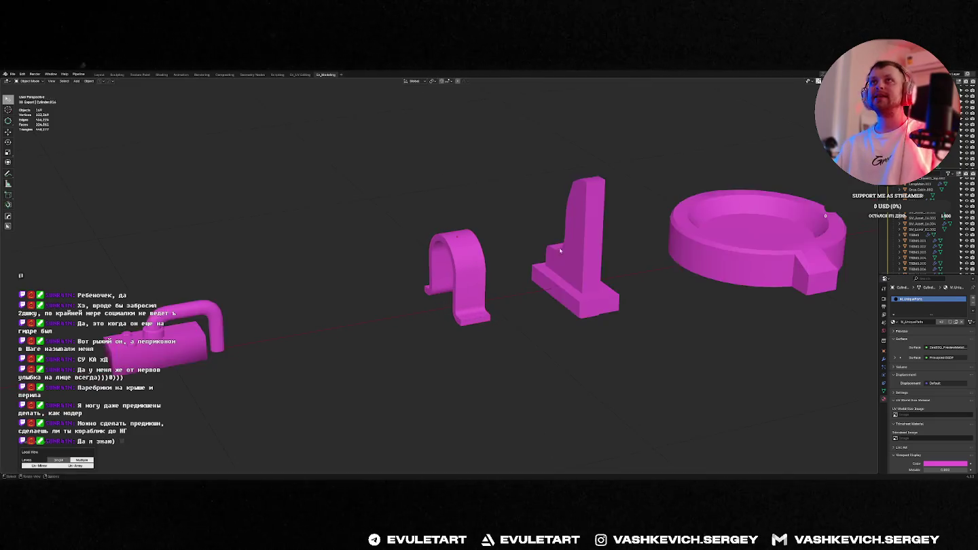
mouse_move(472, 252)
middle_down()
mouse_move(486, 269)
mouse_move(493, 257)
mouse_move(448, 228)
mouse_move(484, 285)
middle_up()
scroll(486, 269, up, 3)
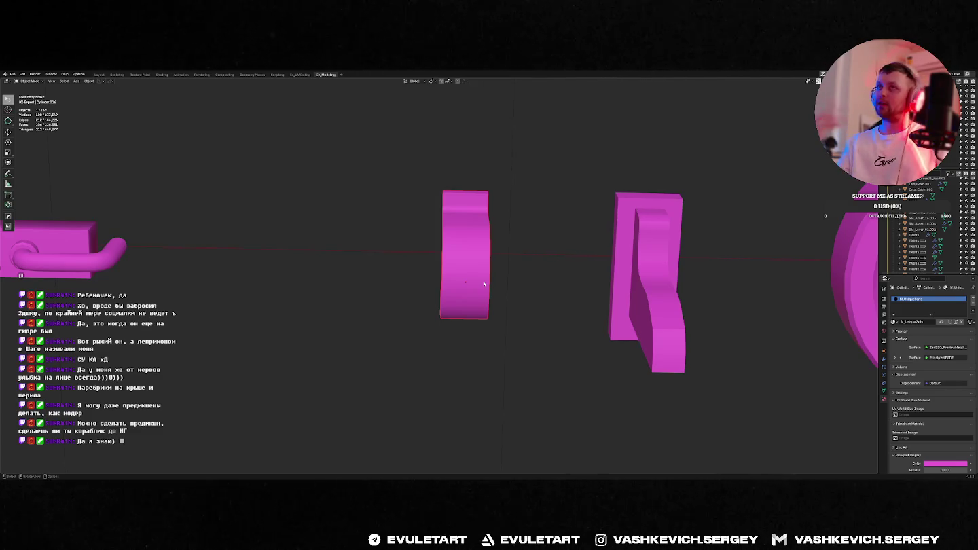
key(KP_7)
mouse_move(478, 259)
middle_down()
mouse_move(518, 259)
mouse_move(514, 244)
middle_up()
key(KP_7)
scroll(504, 262, down, 2)
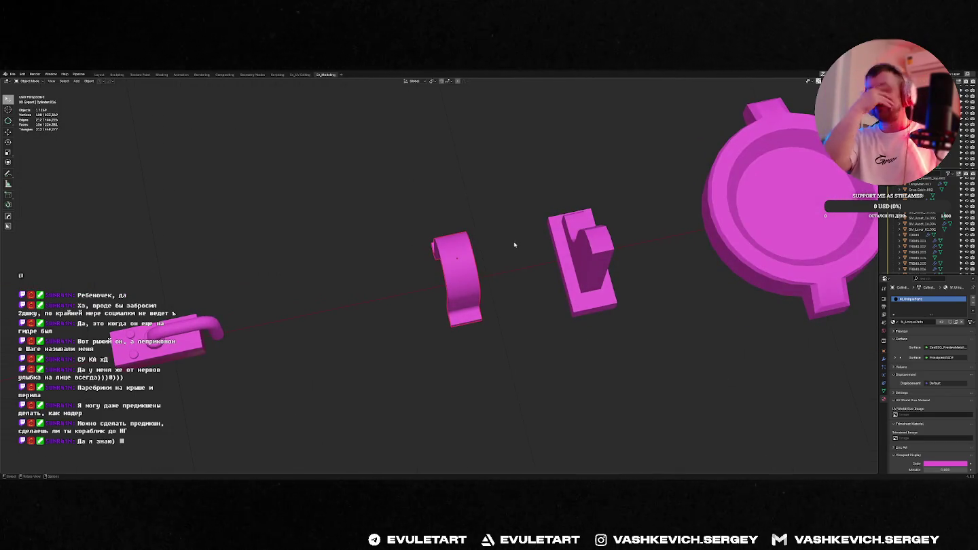
key(KP_7)
scroll(509, 258, up, 4)
scroll(471, 296, down, 3)
scroll(471, 296, up, 1)
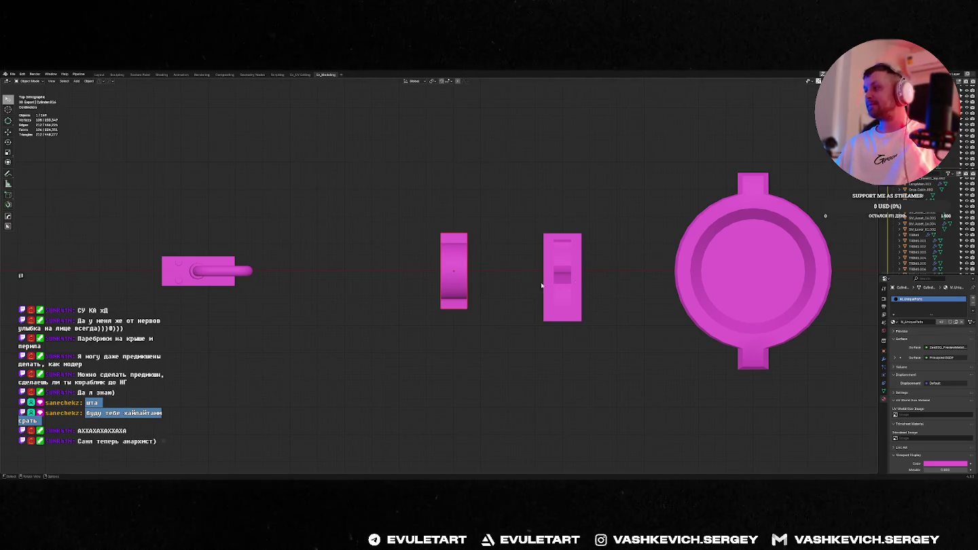
Enter Edit Mode on the arch-shaped clip and orbit in close around it.
key(Tab)
scroll(462, 247, down, 1)
scroll(451, 241, up, 2)
scroll(451, 241, down, 2)
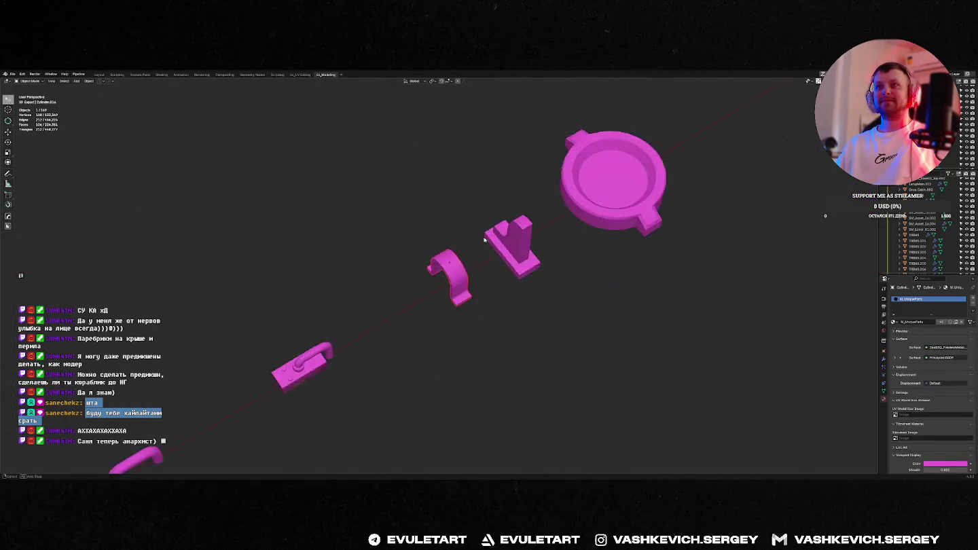
middle_drag(451, 241, 493, 255)
scroll(495, 297, up, 3)
scroll(495, 297, up, 1)
scroll(531, 237, up, 1)
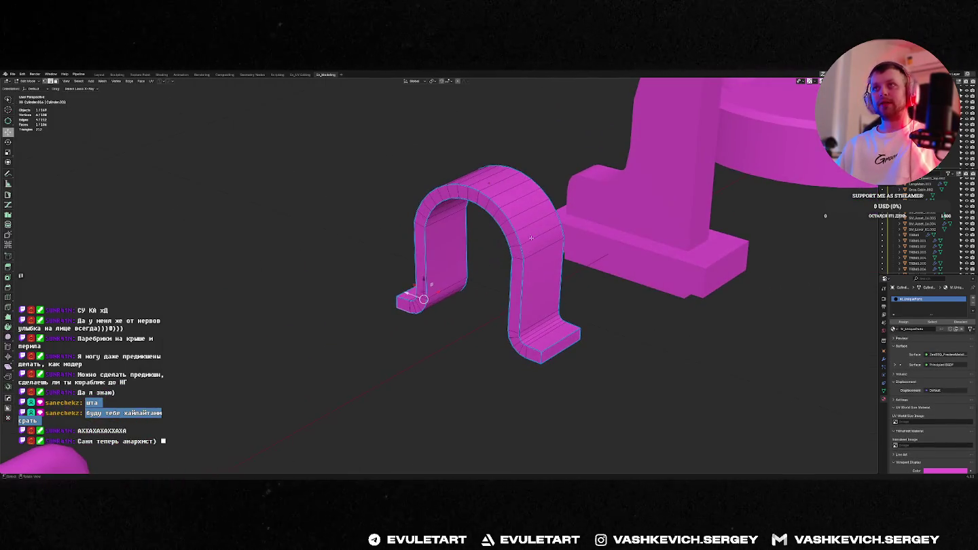
Select several extra edge loops across the arch and dissolve them.
mouse_move(501, 186)
middle_down()
mouse_move(499, 197)
mouse_move(441, 205)
middle_up()
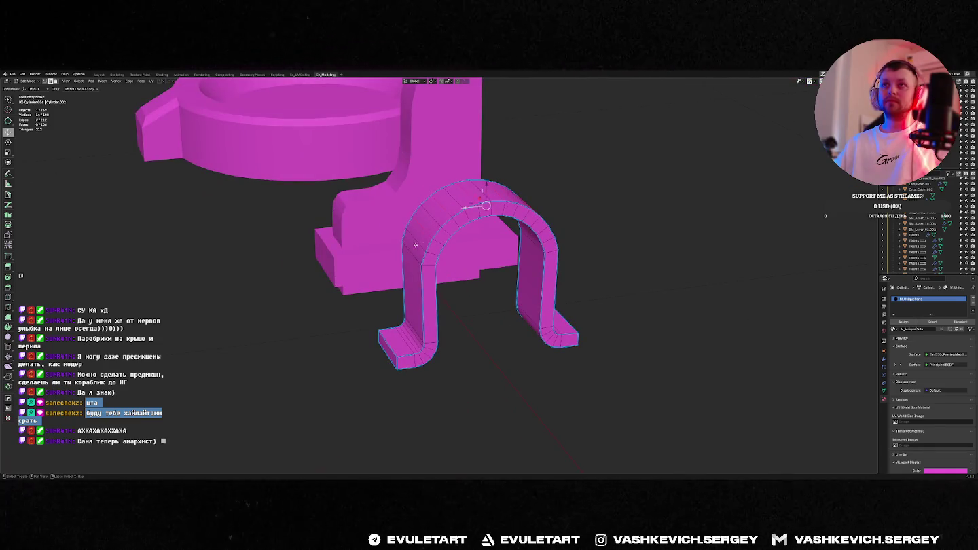
scroll(444, 246, down, 3)
middle_drag(445, 247, 541, 246)
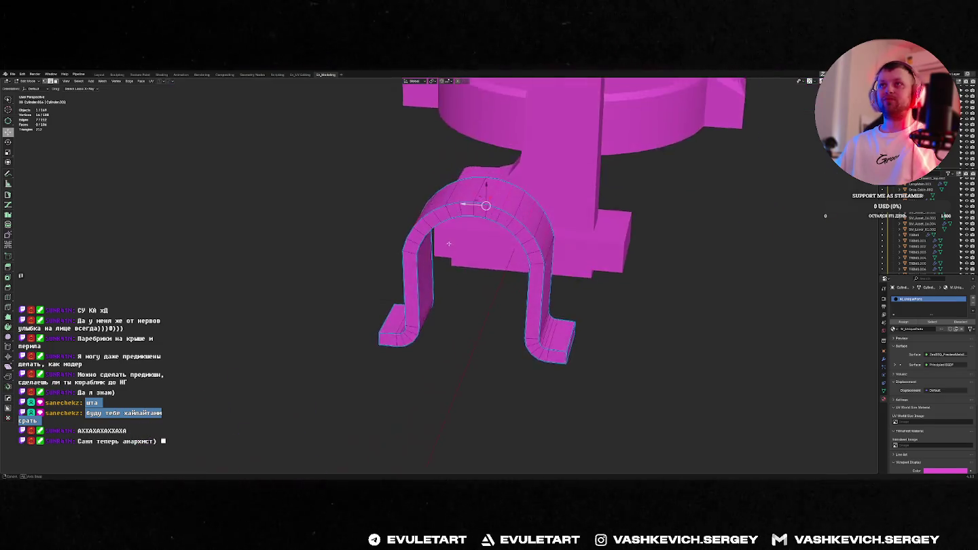
scroll(541, 246, up, 3)
mouse_move(502, 196)
middle_down()
mouse_move(506, 207)
mouse_move(490, 205)
mouse_move(505, 217)
mouse_move(490, 204)
middle_up()
alt+shift+click(507, 211)
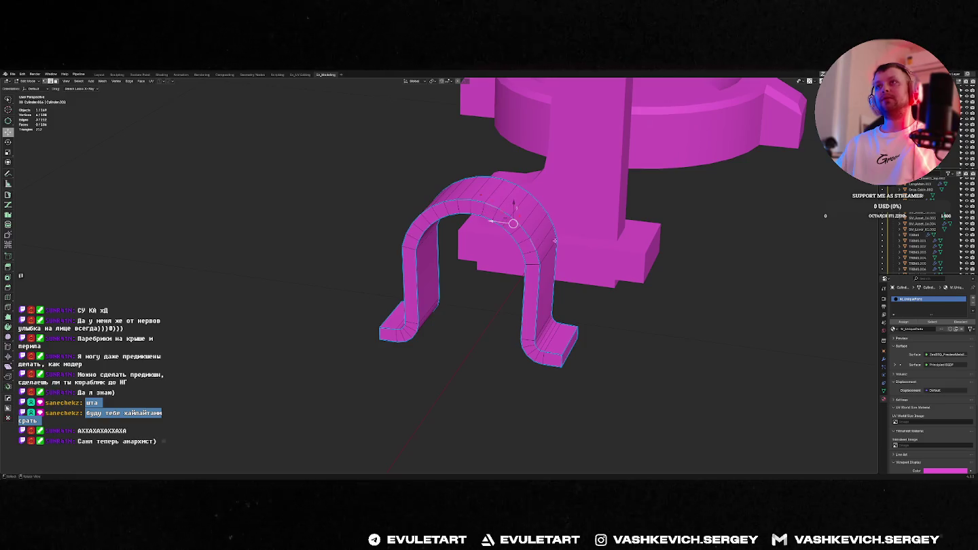
middle_drag(549, 241, 470, 193)
alt+shift+click(484, 209)
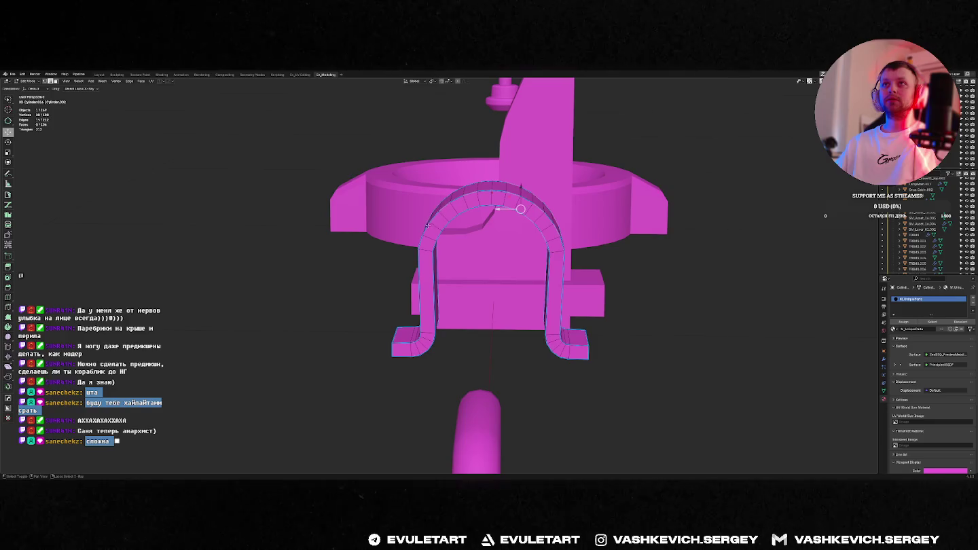
right_click(508, 231)
click(490, 302)
middle_drag(490, 302, 562, 288)
Check an edge ring on the arch's right leg, then return to Object Mode in front view.
click(530, 343)
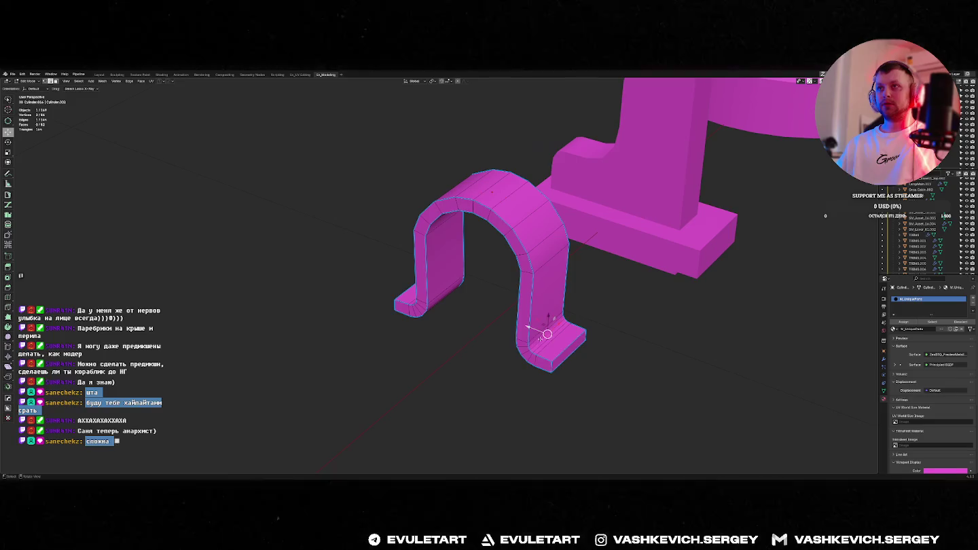
key(ctrl+alt+r)
click(539, 343)
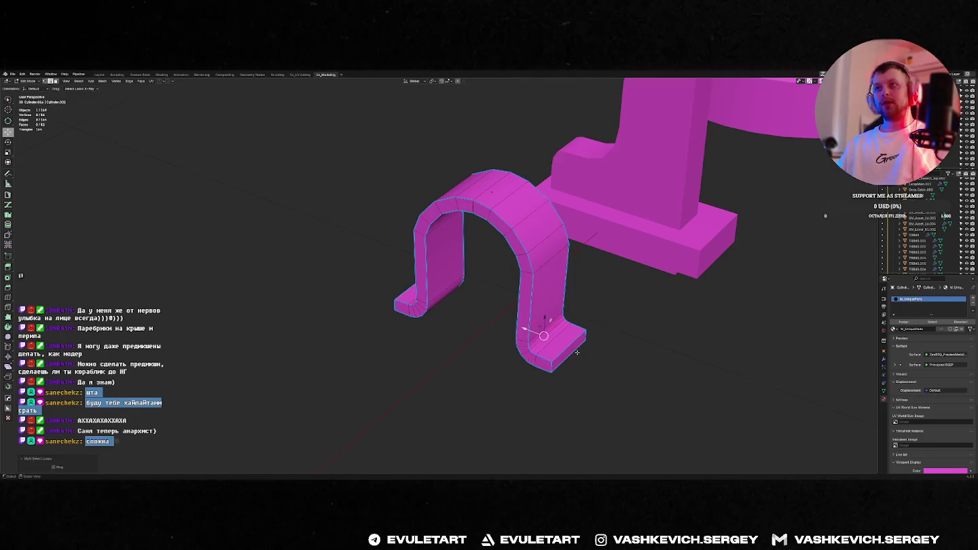
middle_drag(575, 352, 451, 337)
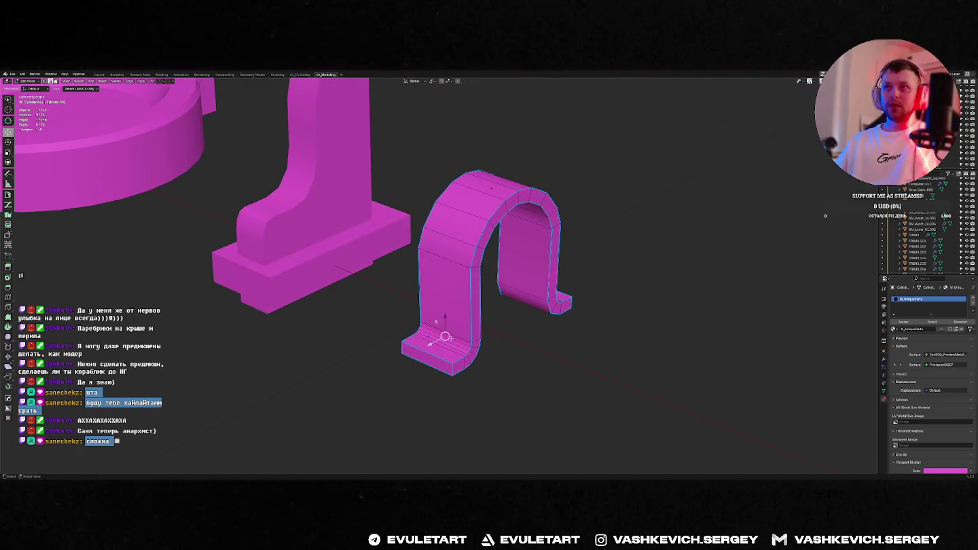
key(Tab)
scroll(443, 340, down, 3)
middle_drag(442, 340, 519, 288)
key(KP_1)
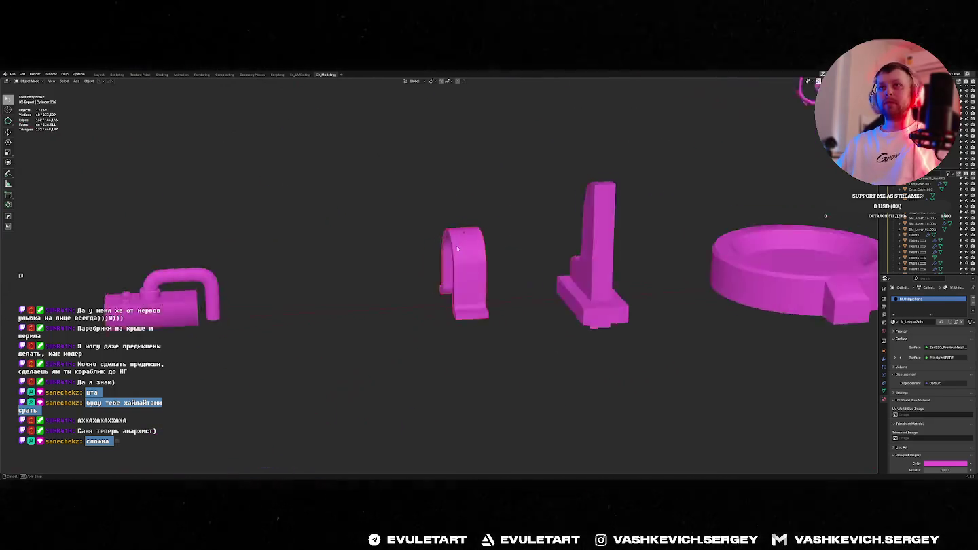
Toggle the arch in and out of Edit Mode and dismiss the Apply transforms menu.
key(Tab)
scroll(467, 263, up, 5)
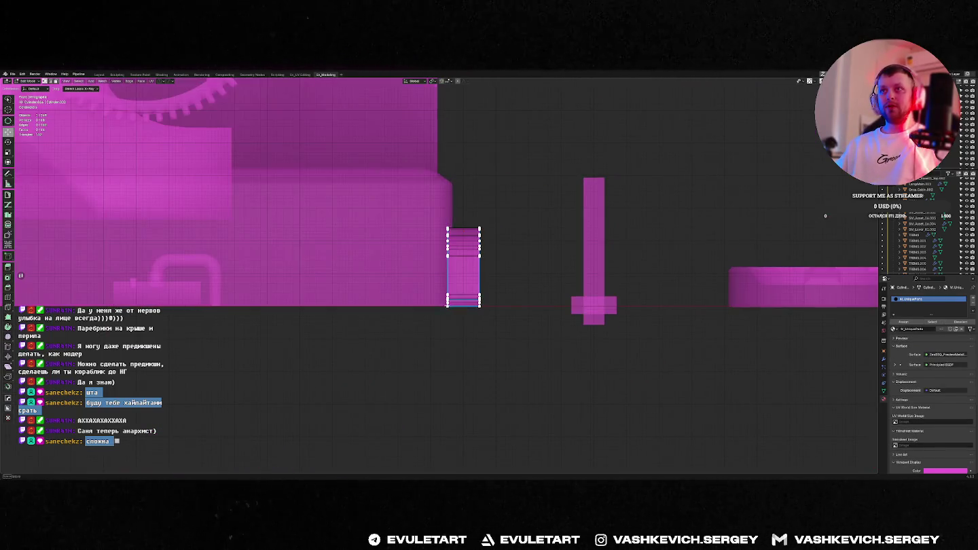
key(Tab)
scroll(505, 324, down, 3)
middle_drag(506, 325, 536, 336)
key(ctrl+a)
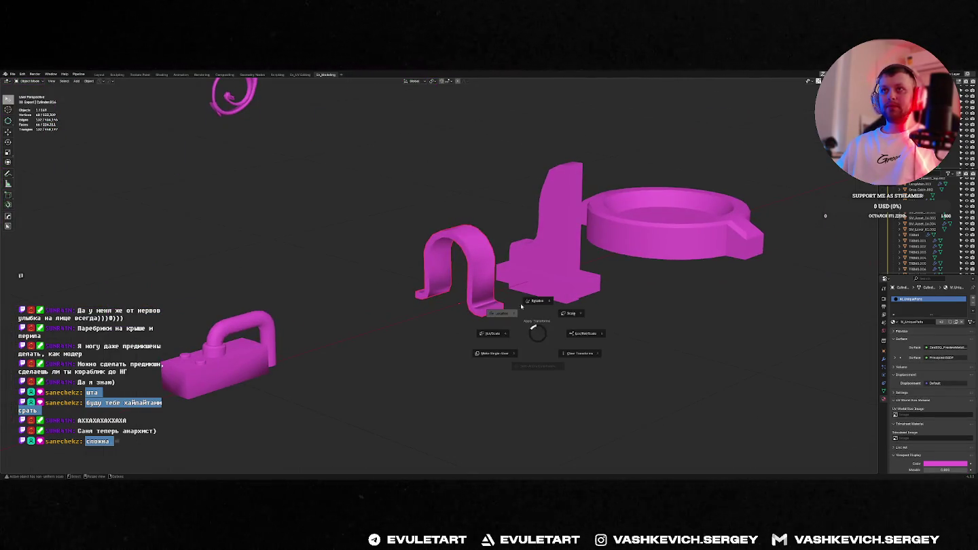
click(492, 188)
middle_drag(492, 188, 507, 217)
Undo a stray edit on the arch and bring up its modifier popup.
key(Tab)
key(ctrl+z)
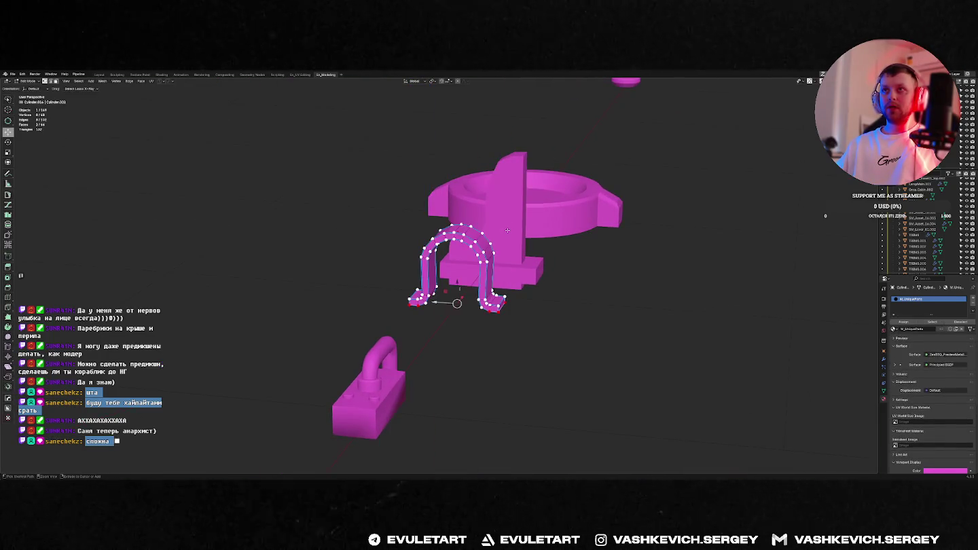
key(Tab)
middle_drag(507, 231, 477, 267)
key(ctrl+q)
scroll(357, 268, down, 5)
scroll(380, 285, up, 5)
mouse_move(407, 305)
middle_down()
mouse_move(431, 336)
mouse_move(489, 339)
mouse_move(535, 323)
mouse_move(470, 290)
mouse_move(457, 304)
middle_up()
Select the arch's end face, then apply the arch's location, rotation and scale.
key(Tab)
shift+click(555, 309)
key(Tab)
scroll(535, 324, down, 2)
key(ctrl+a)
click(525, 326)
scroll(525, 327, down, 5)
Move the part further right along the X axis and bring the boat into view.
key(g)
key(x)
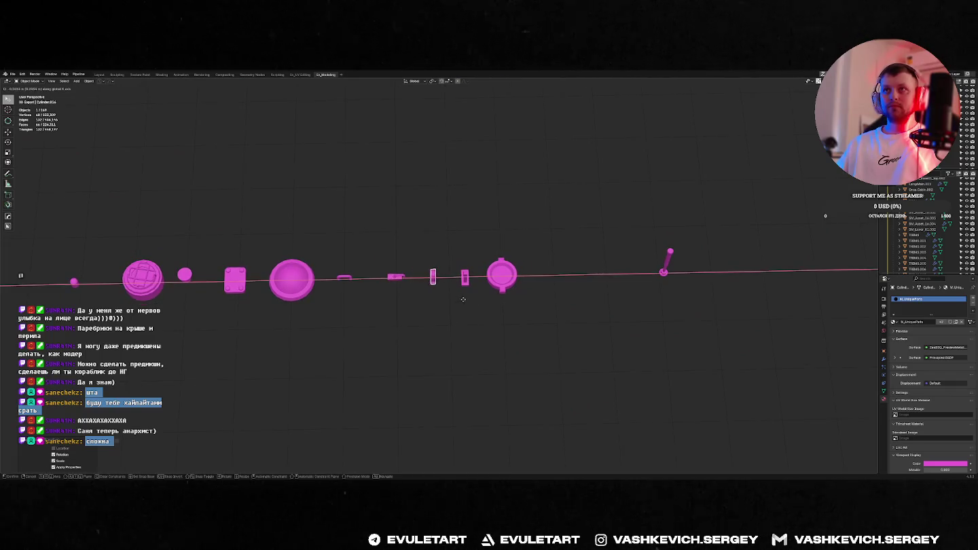
click(464, 302)
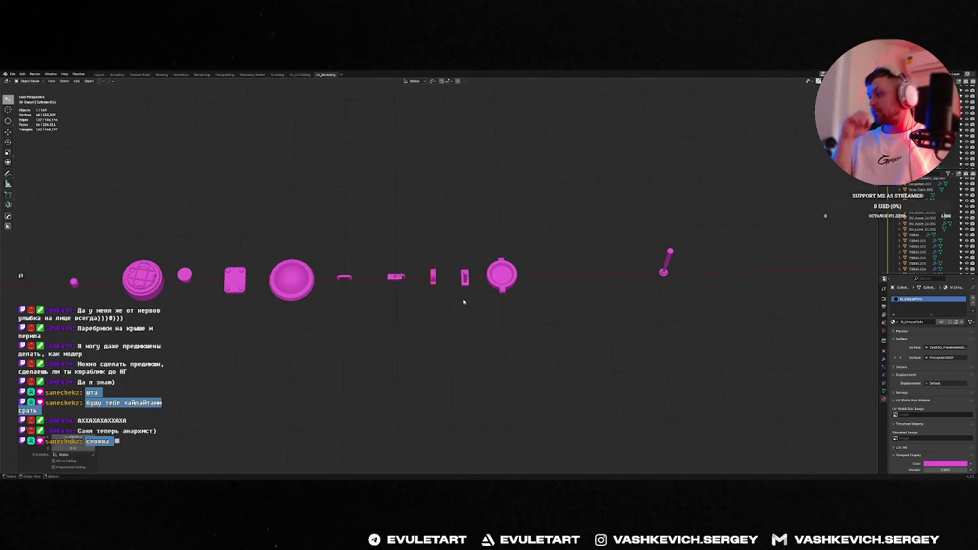
middle_drag(462, 298, 442, 207)
mouse_move(352, 256)
middle_down()
mouse_move(468, 274)
mouse_move(596, 265)
mouse_move(665, 282)
middle_up()
scroll(407, 265, up, 3)
scroll(469, 273, up, 3)
scroll(596, 265, down, 3)
scroll(665, 282, up, 3)
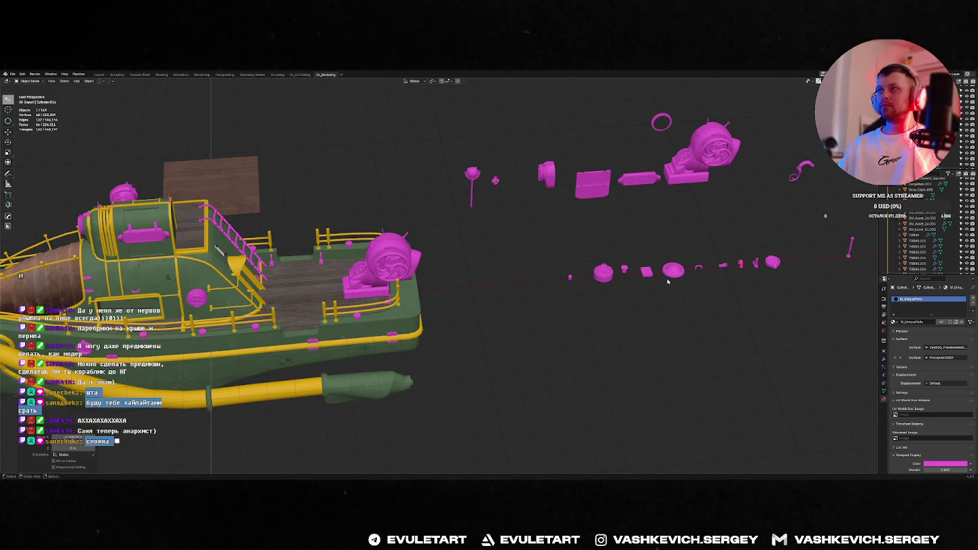
Select the small clip part, frame it, and enter its Edit Mode.
shift+click(663, 279)
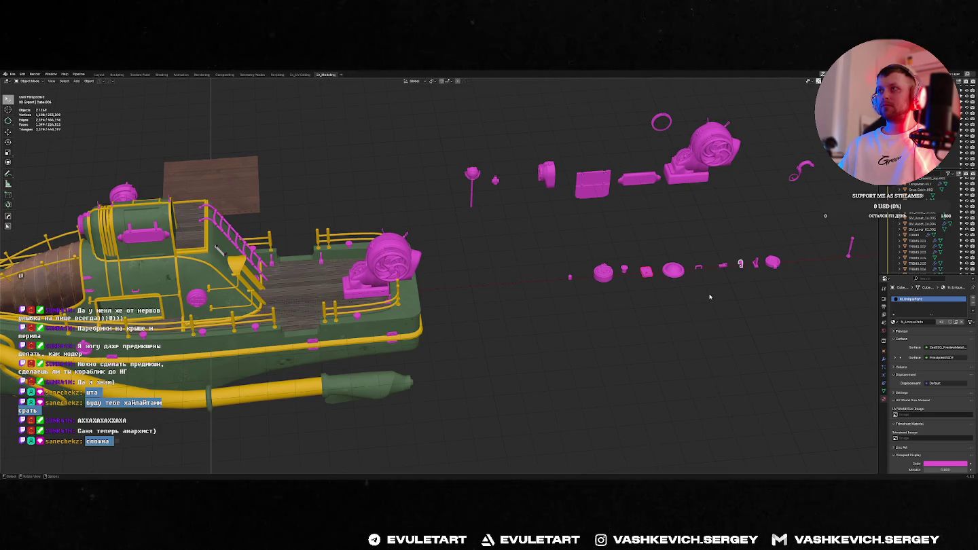
click(742, 269)
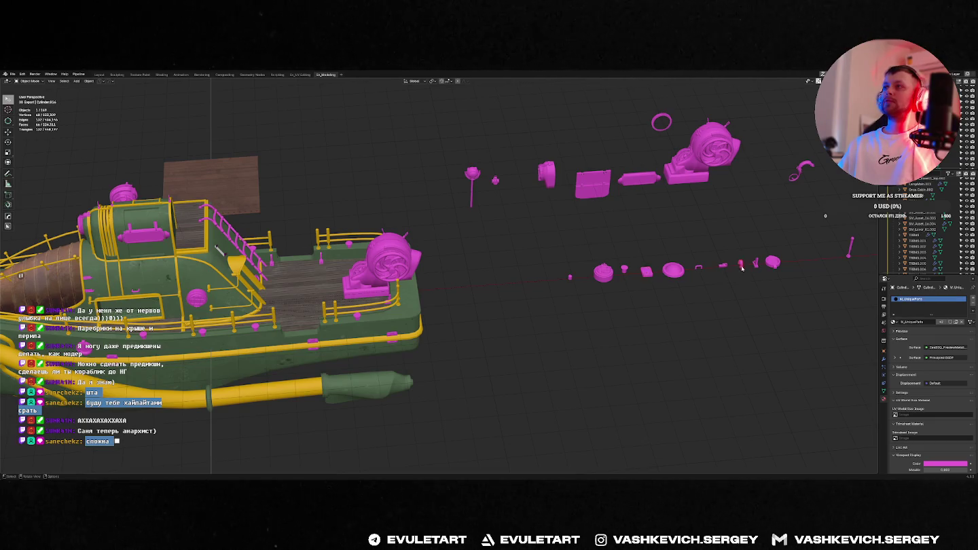
key(KP_Decimal)
key(Tab)
mouse_move(552, 339)
middle_down()
mouse_move(426, 339)
mouse_move(549, 319)
middle_up()
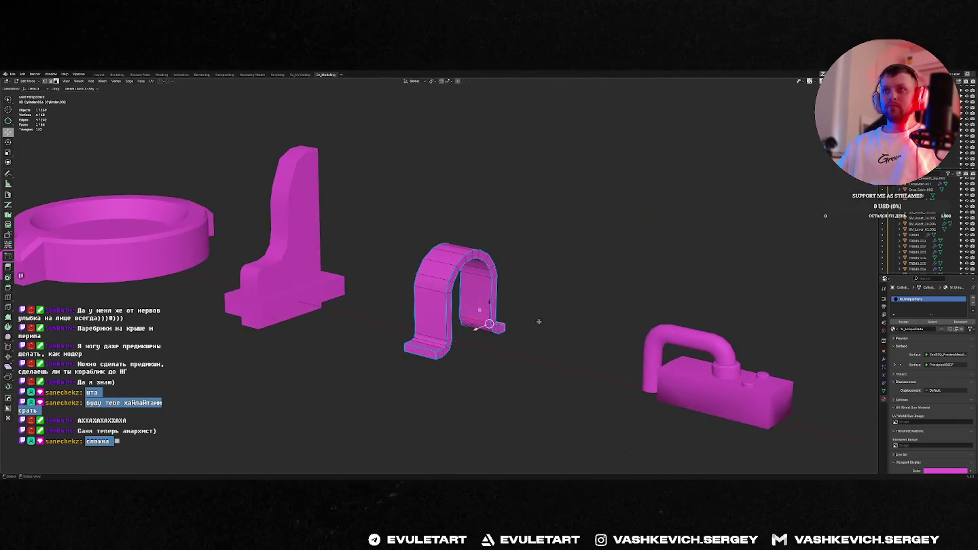
Extrude the clip's two end faces outward and mark its edges sharp.
middle_drag(419, 351, 462, 343)
key(e)
click(499, 342)
key(ctrl+e)
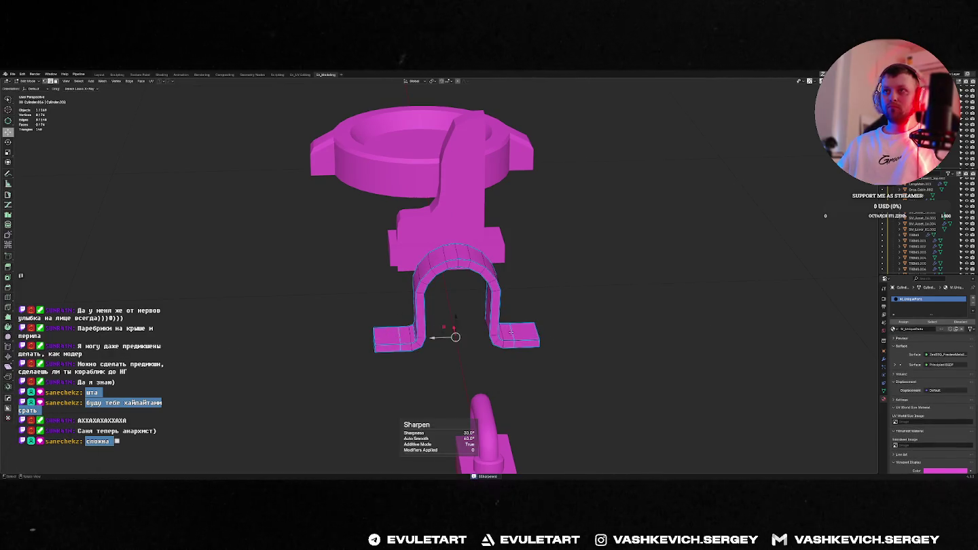
key(Tab)
Select a small part in the row and save the .blend file.
scroll(510, 331, down, 5)
mouse_move(545, 328)
middle_down()
mouse_move(465, 323)
mouse_move(576, 311)
mouse_move(540, 293)
mouse_move(547, 263)
middle_up()
scroll(480, 317, up, 2)
scroll(480, 318, down, 4)
click(556, 282)
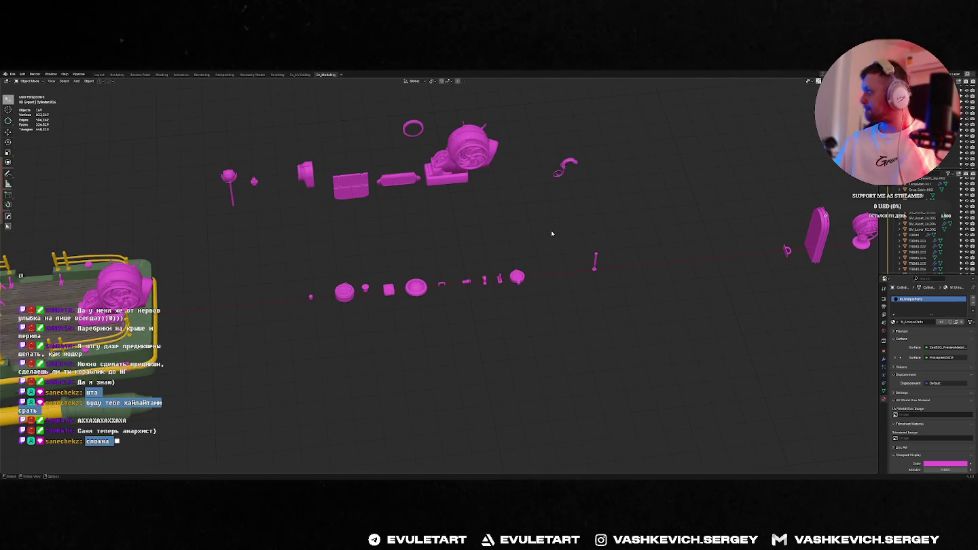
click(500, 284)
middle_drag(500, 284, 459, 274)
key(ctrl+s)
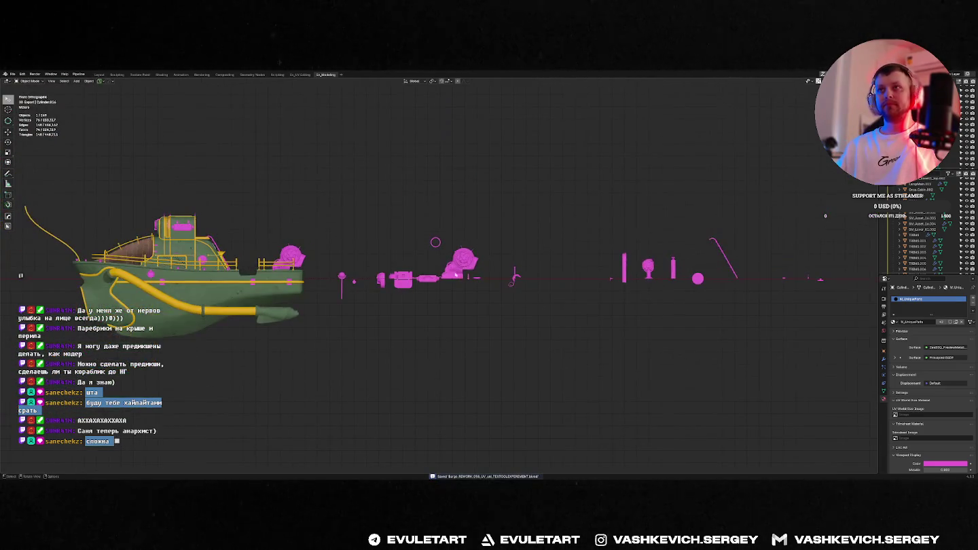
Frame the small pink clamp, move it, and rotate it to wrap the rail.
click(449, 277)
key(KP_Decimal)
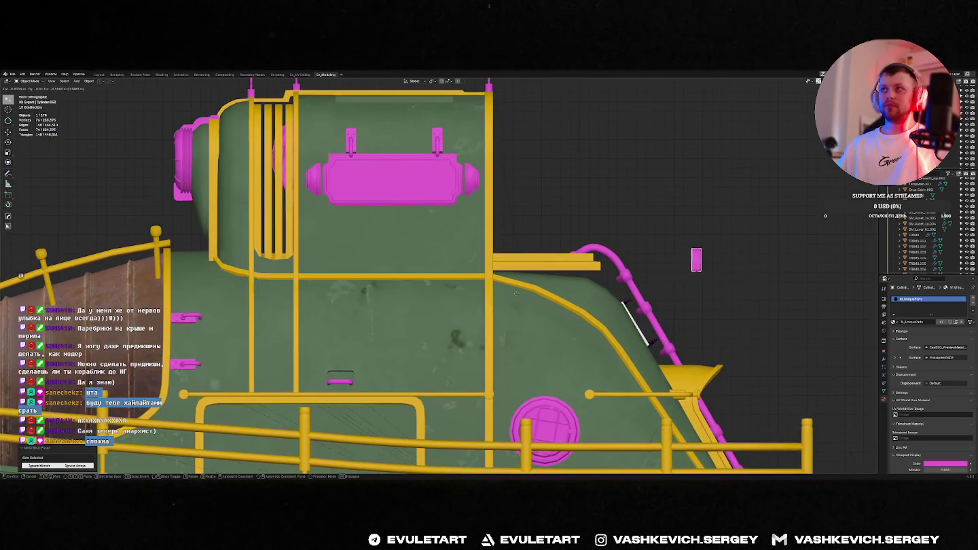
key(g)
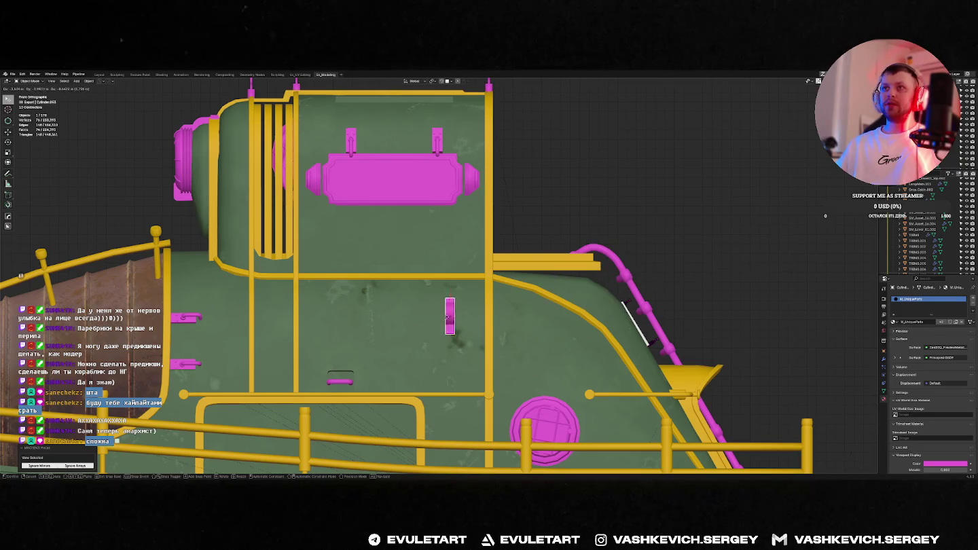
click(471, 314)
mouse_move(471, 313)
middle_down()
mouse_move(502, 324)
mouse_move(558, 302)
middle_up()
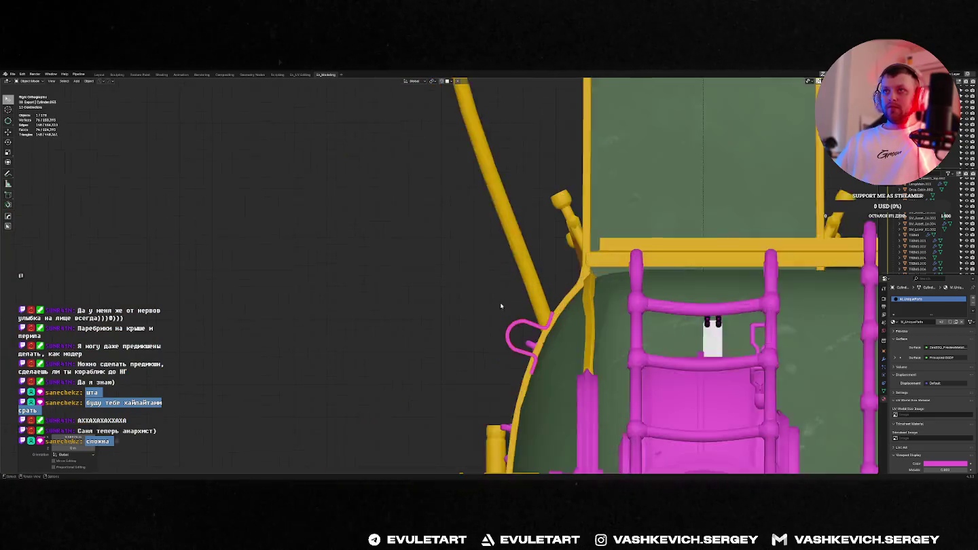
key(r)
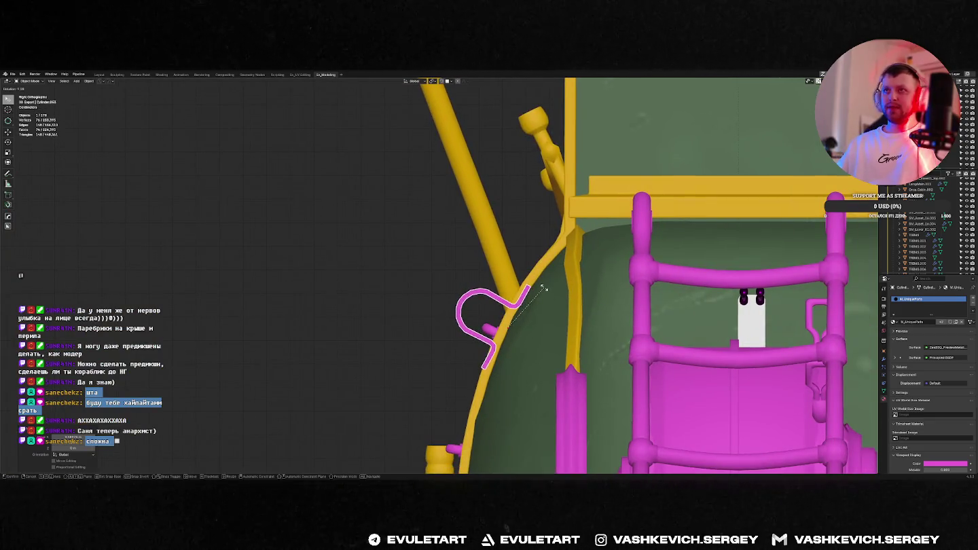
click(564, 234)
mouse_move(564, 234)
middle_down()
mouse_move(637, 272)
mouse_move(506, 278)
middle_up()
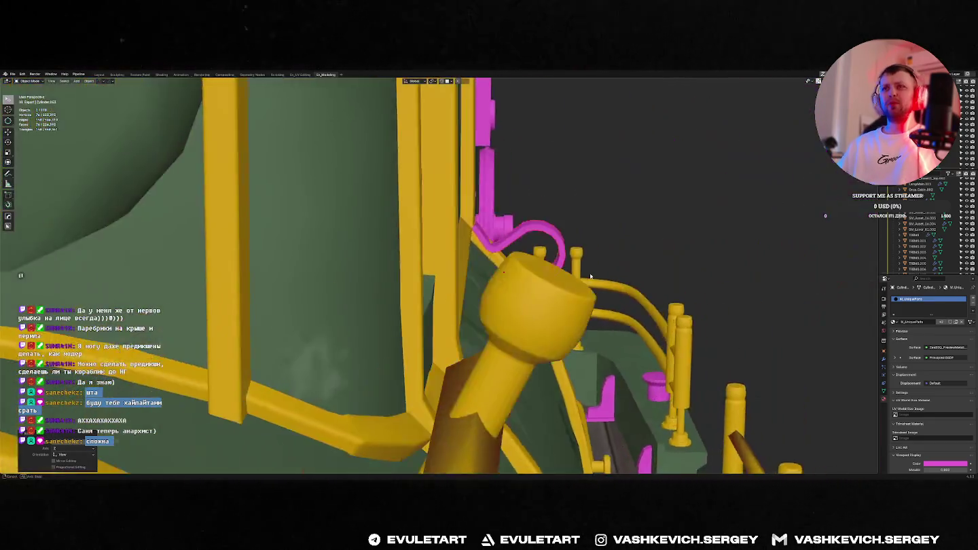
In Right Orthographic view, slide the pink clamp onto the cabin's vertical yellow rail.
key(KP_3)
key(g)
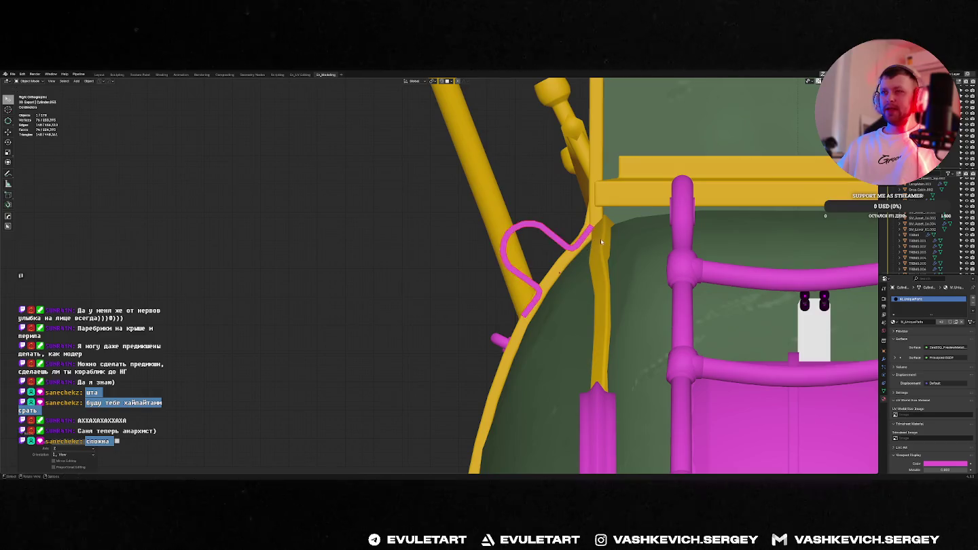
click(584, 242)
scroll(584, 242, down, 2)
mouse_move(584, 242)
middle_down()
mouse_move(668, 262)
mouse_move(449, 291)
middle_up()
scroll(448, 289, down, 3)
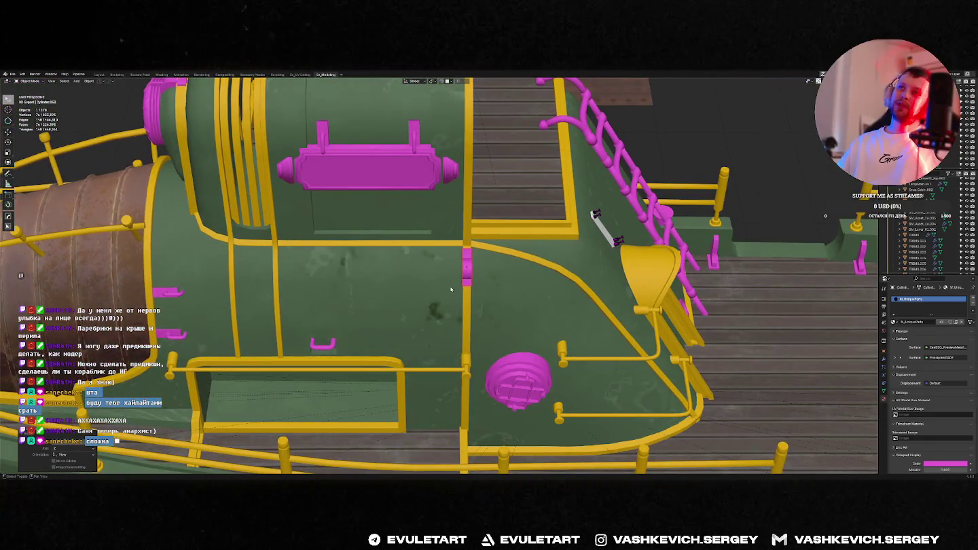
In front view, nudge the pink clamp slightly right onto its rail.
key(KP_Decimal)
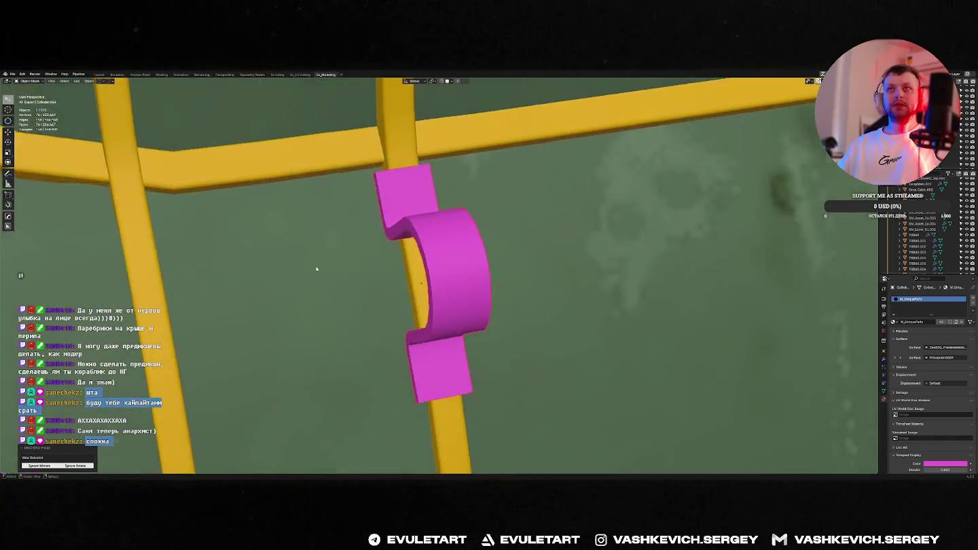
middle_drag(451, 288, 384, 223)
key(KP_1)
key(g)
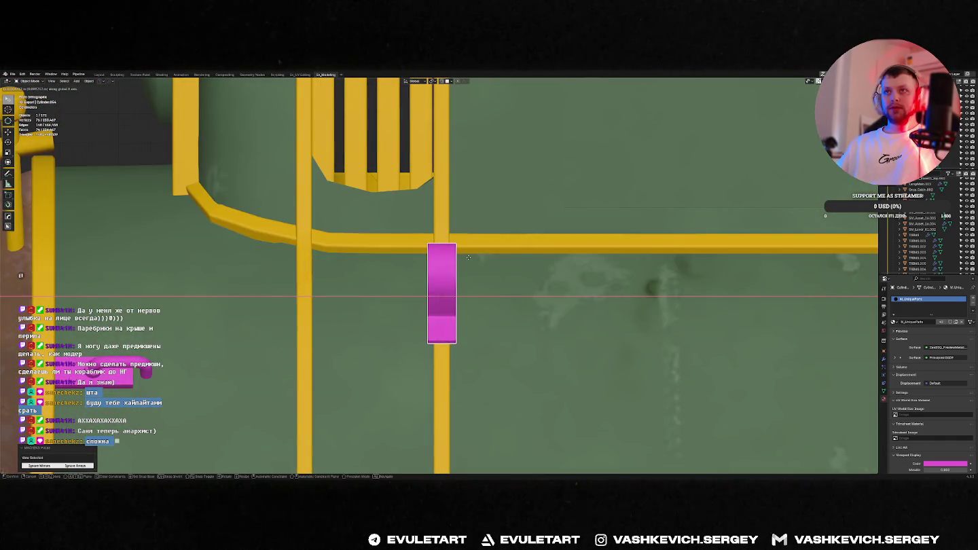
click(469, 259)
Duplicate the pink clamp onto the neighbouring vertical rail.
key(shift+d)
click(334, 270)
middle_drag(334, 269, 454, 286)
scroll(455, 286, down, 6)
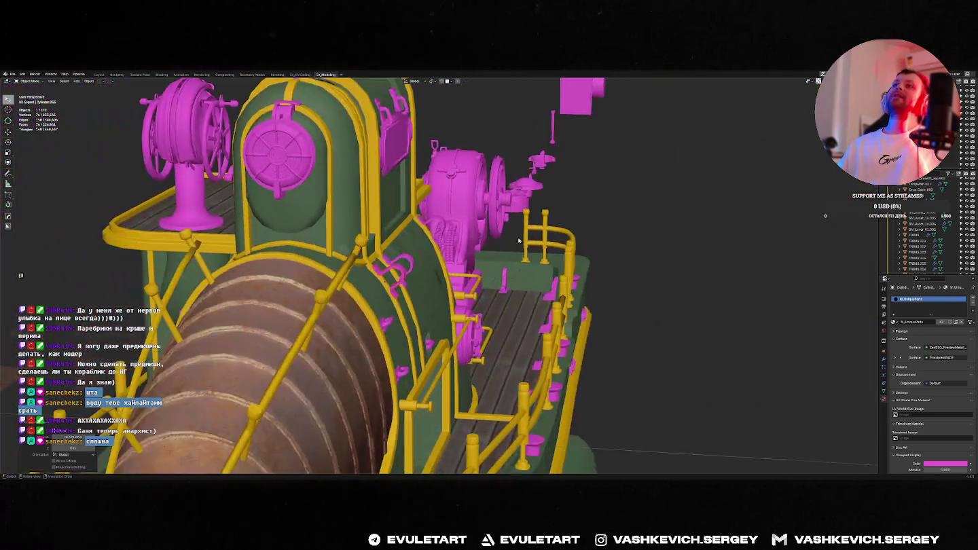
scroll(652, 224, up, 4)
middle_drag(652, 224, 501, 257)
scroll(708, 330, down, 5)
Add a cylinder beside the cabin, shrink it to a small disc, and switch to local axes.
key(shift+a)
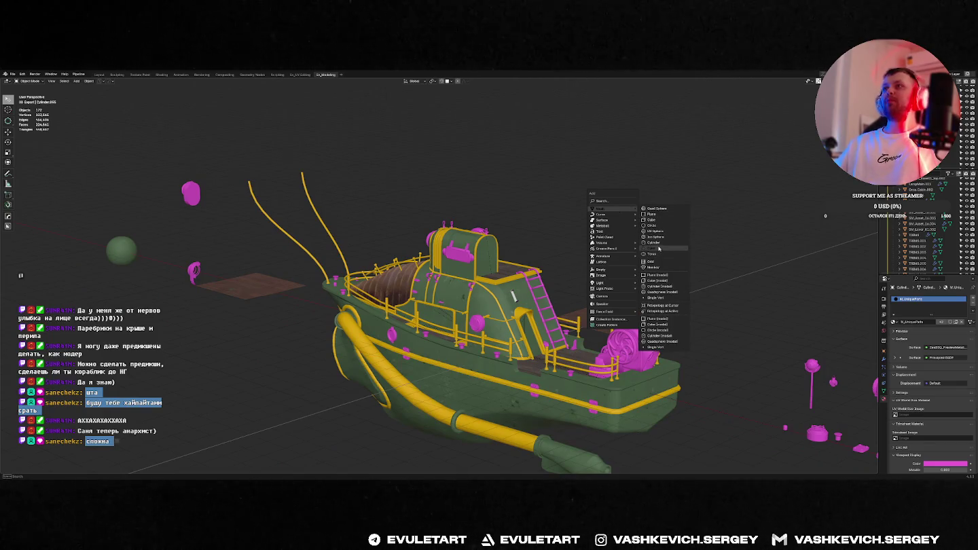
click(658, 243)
scroll(473, 306, down, 5)
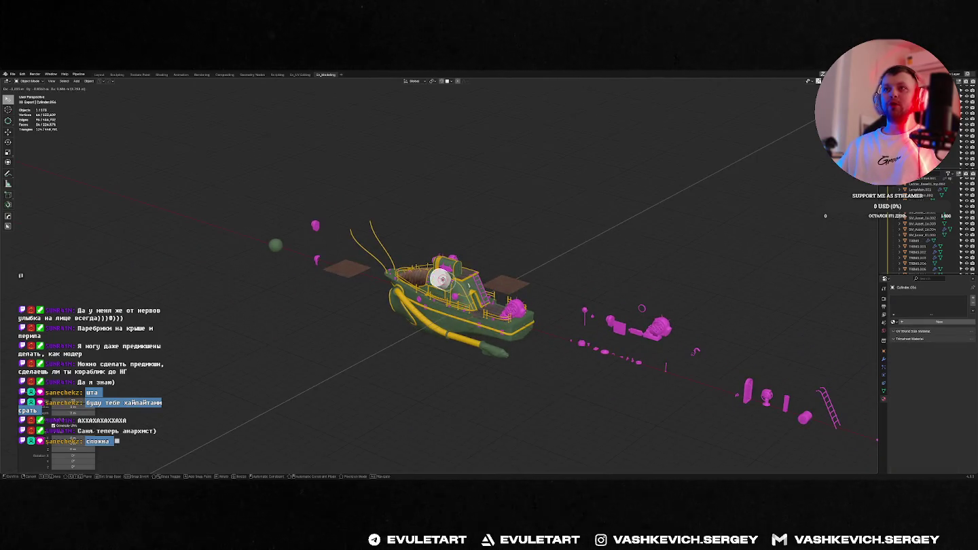
click(547, 284)
scroll(475, 279, up, 3)
scroll(503, 275, up, 4)
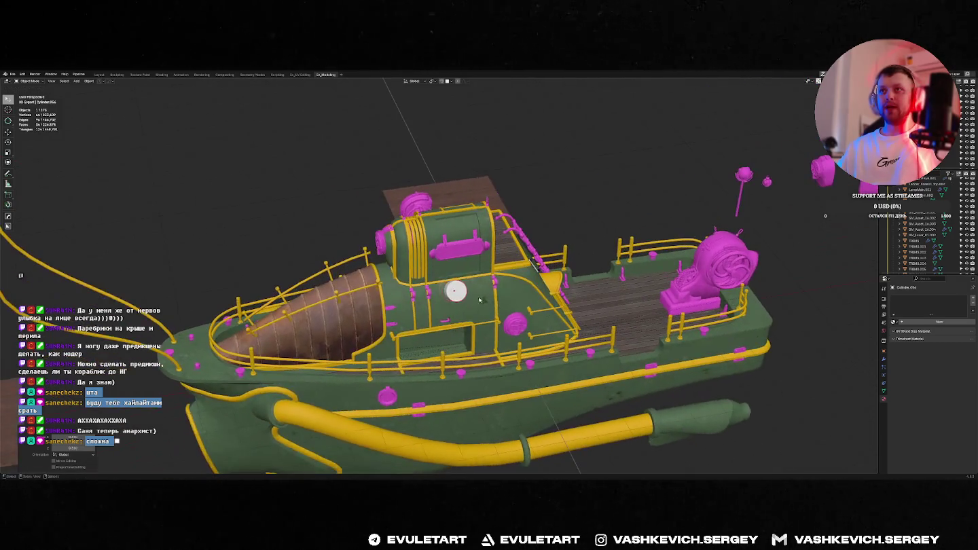
mouse_move(543, 275)
middle_down()
mouse_move(397, 267)
mouse_move(438, 294)
middle_up()
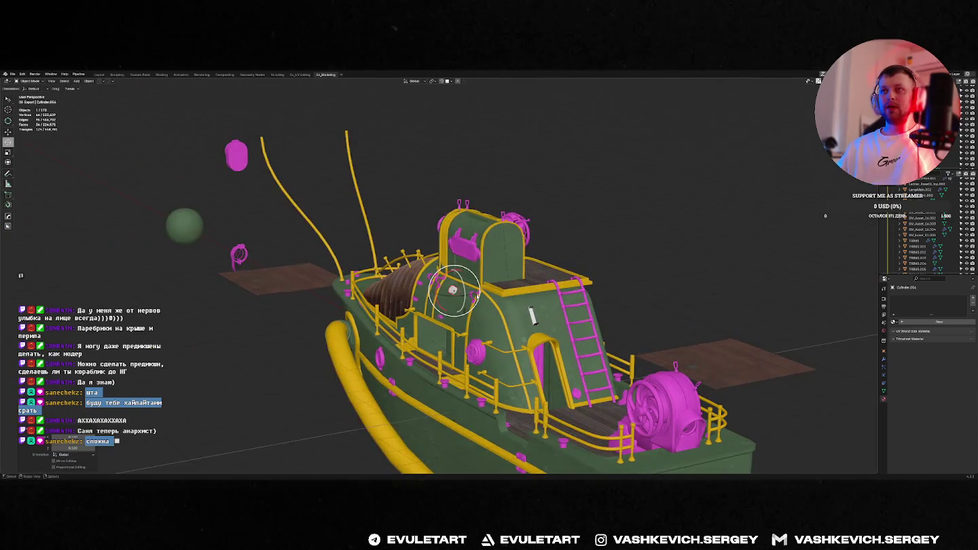
key(comma)
Rotate the new cylinder sideways and frame it in front view on the cabin wall.
key(r)
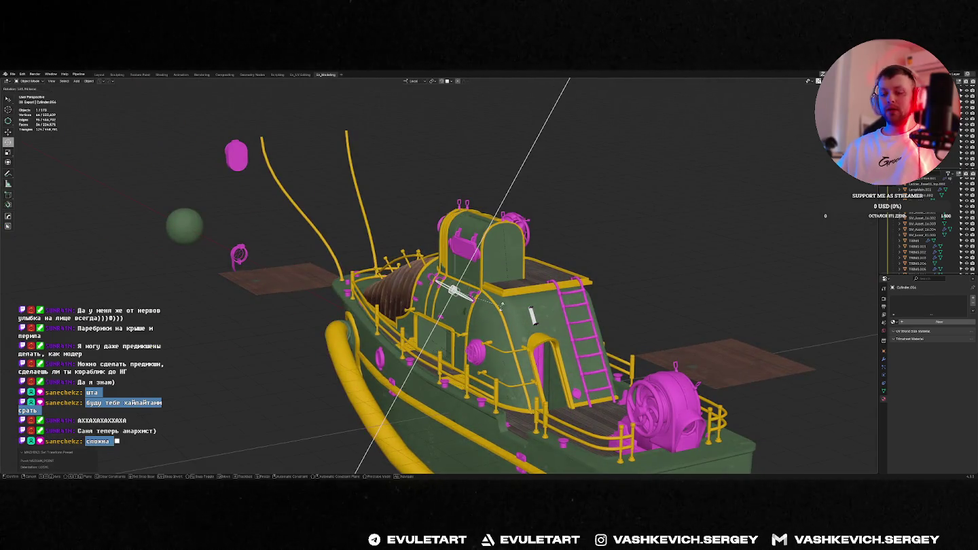
key(Return)
key(KP_1)
key(KP_Decimal)
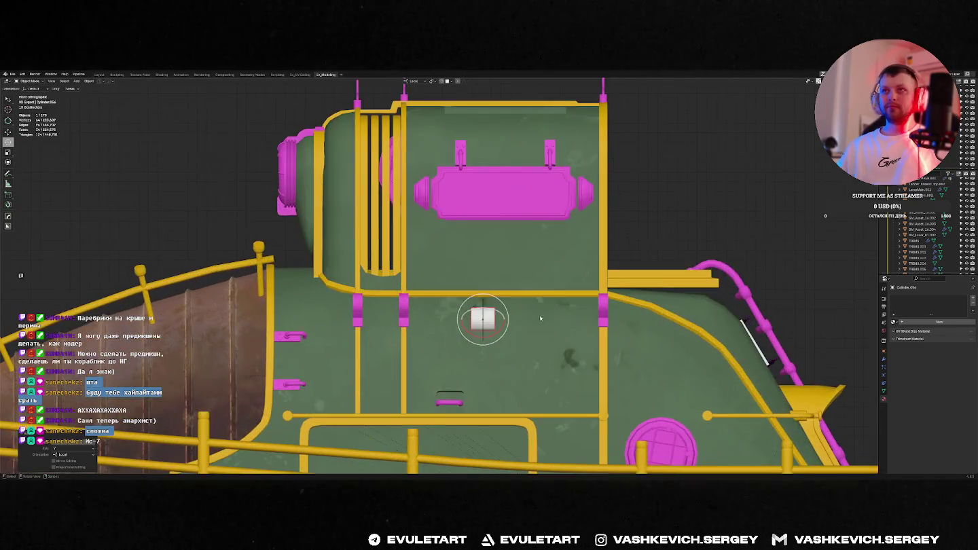
click(354, 306)
Stretch the cylinder into a long bar in Edit Mode and make it thinner.
key(Tab)
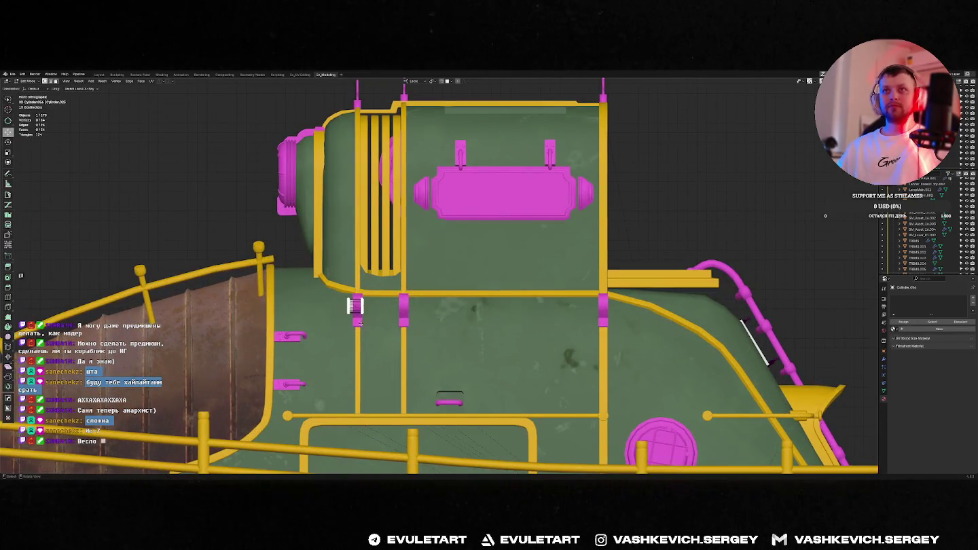
key(e)
key(Tab)
middle_drag(438, 306, 504, 318)
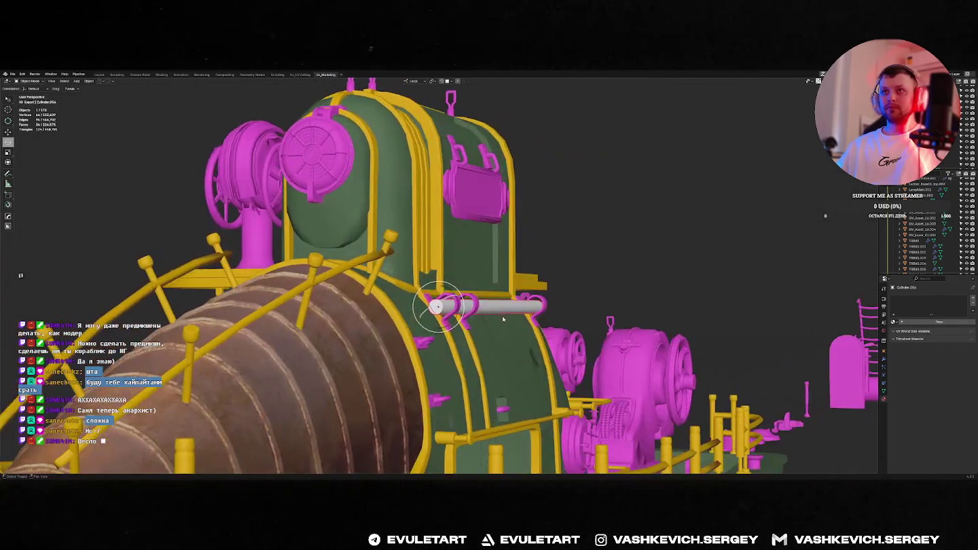
key(Tab)
key(KP_Decimal)
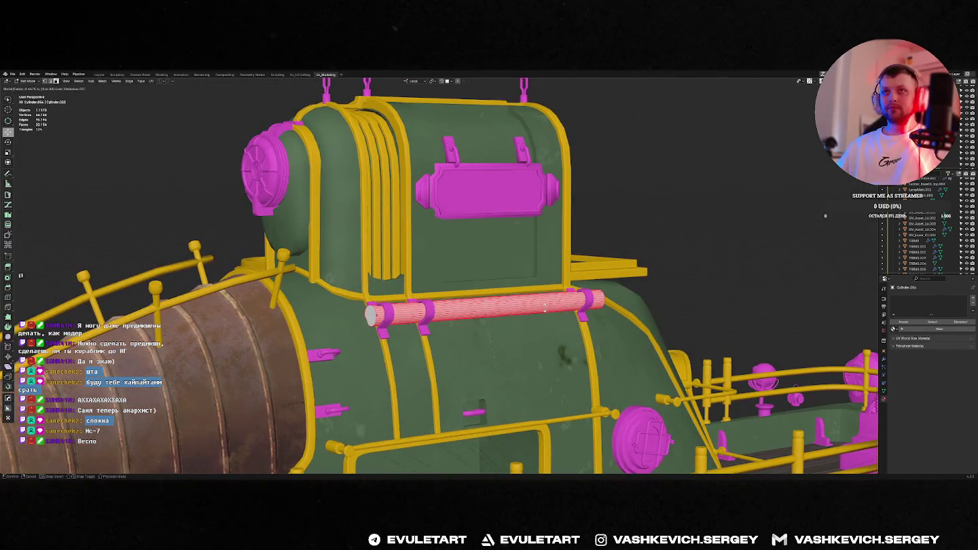
click(549, 303)
middle_drag(549, 303, 600, 309)
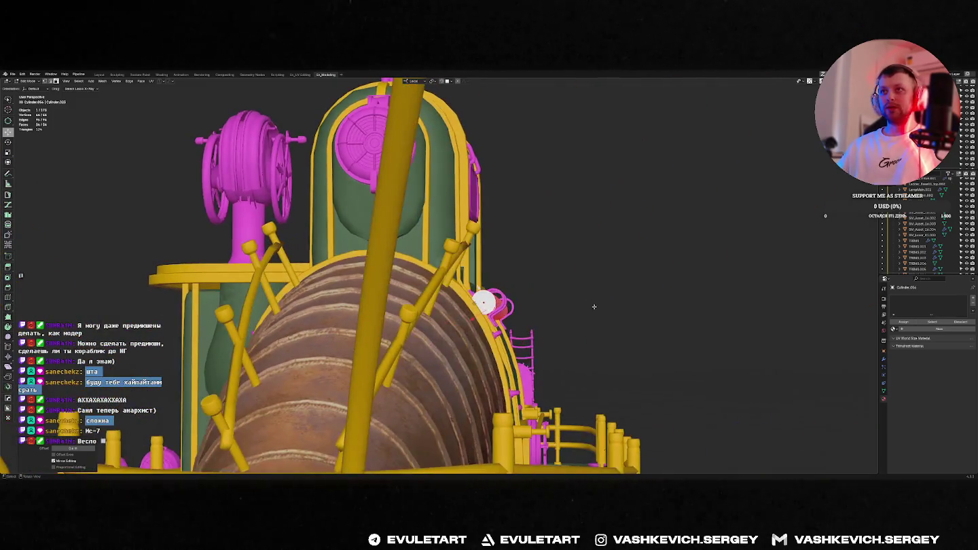
key(Tab)
scroll(600, 309, up, 5)
Move the bar through the pink clamps, checking its end in see-through display.
key(g)
click(501, 292)
key(Tab)
middle_drag(501, 289, 476, 299)
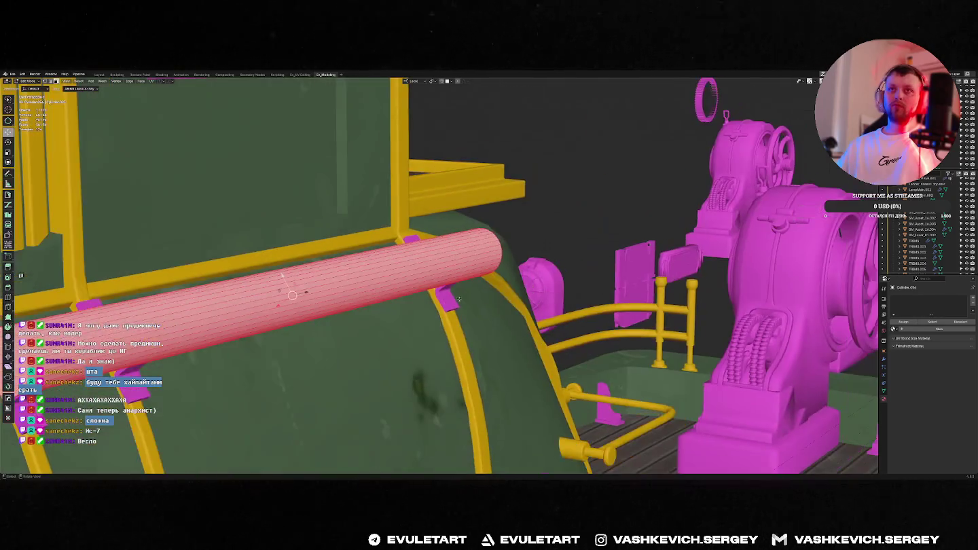
key(alt+z)
key(alt+z)
scroll(451, 305, up, 8)
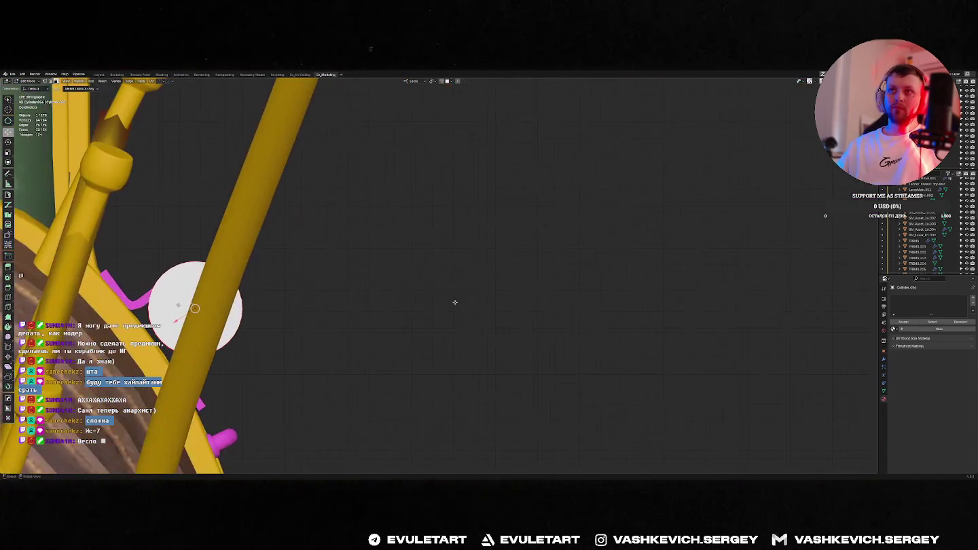
key(Tab)
scroll(338, 290, down, 6)
middle_drag(338, 290, 397, 299)
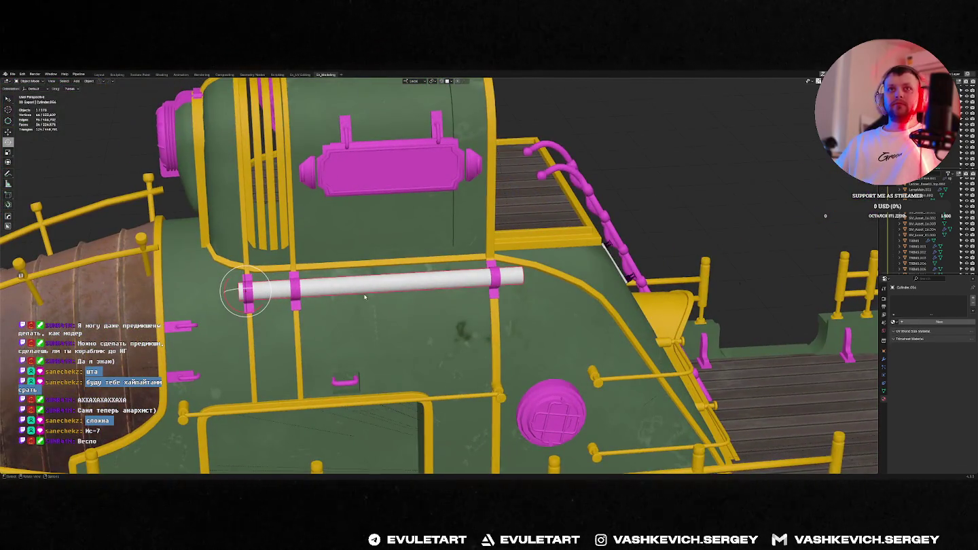
Extend the pipe's end along its local X length in Edit Mode.
key(Tab)
key(alt+z)
key(alt+z)
middle_drag(434, 292, 366, 302)
key(g)
key(x)
key(x)
click(361, 305)
key(Tab)
Orbit around the cabin to inspect the finished white pipe and frame it.
scroll(621, 154, down, 6)
scroll(465, 301, up, 5)
middle_drag(448, 272, 466, 301)
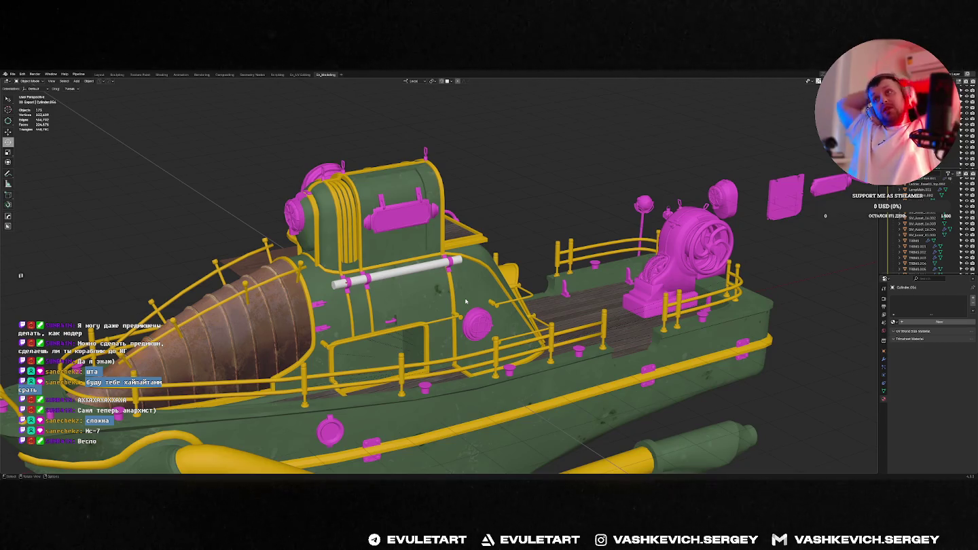
scroll(466, 301, up, 4)
mouse_move(466, 301)
middle_down()
mouse_move(404, 277)
mouse_move(552, 289)
middle_up()
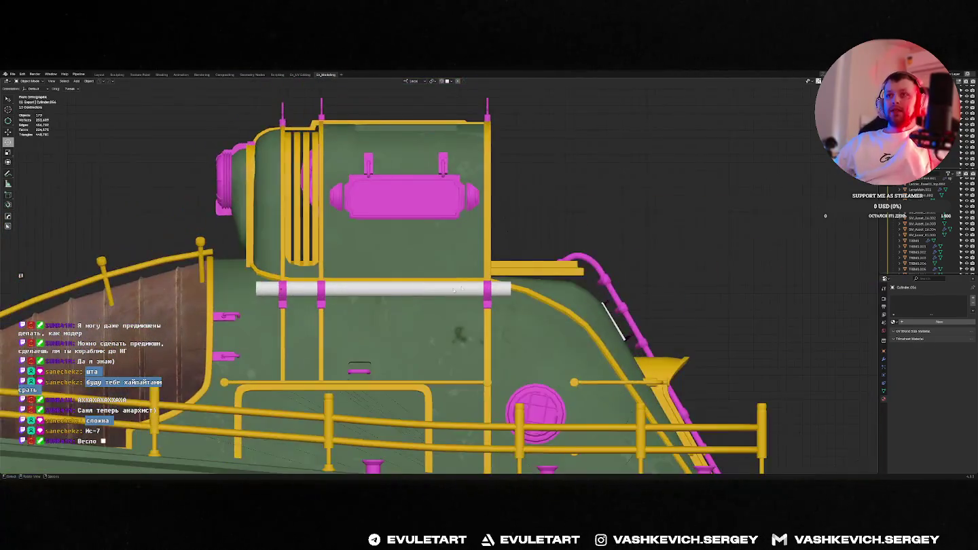
scroll(552, 289, down, 3)
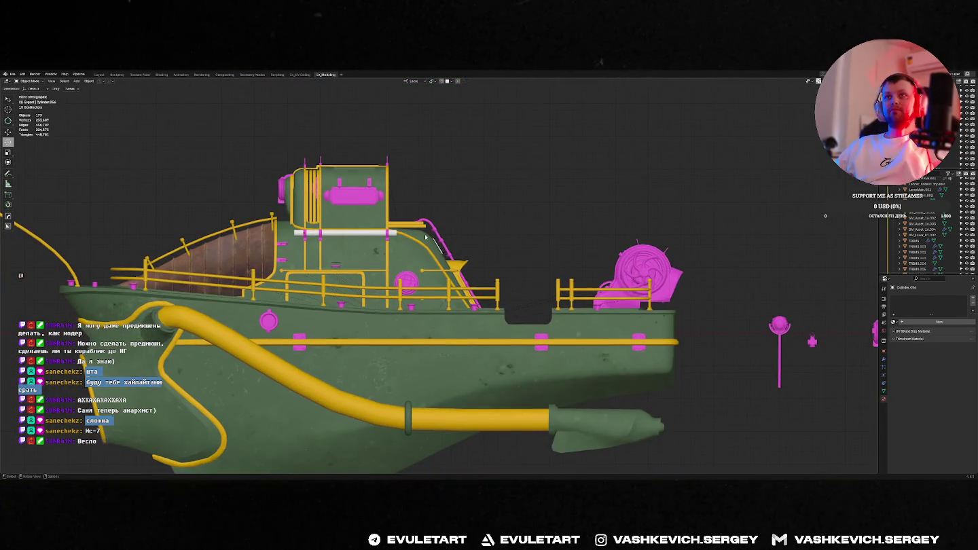
mouse_move(393, 235)
middle_down()
mouse_move(435, 265)
mouse_move(489, 251)
mouse_move(421, 168)
middle_up()
scroll(434, 265, up, 4)
scroll(500, 248, up, 3)
key(KP_Decimal)
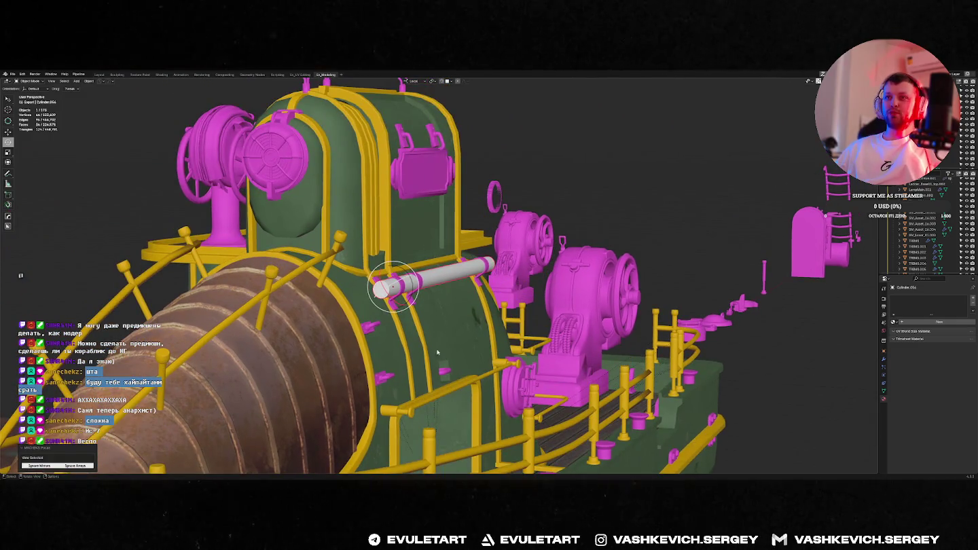
From left side view, place two copies of the white pipe beside it as a bundle.
key(ctrl+KP_3)
scroll(597, 294, up, 2)
scroll(597, 294, up, 1)
scroll(597, 294, up, 1)
key(g)
click(475, 290)
key(g)
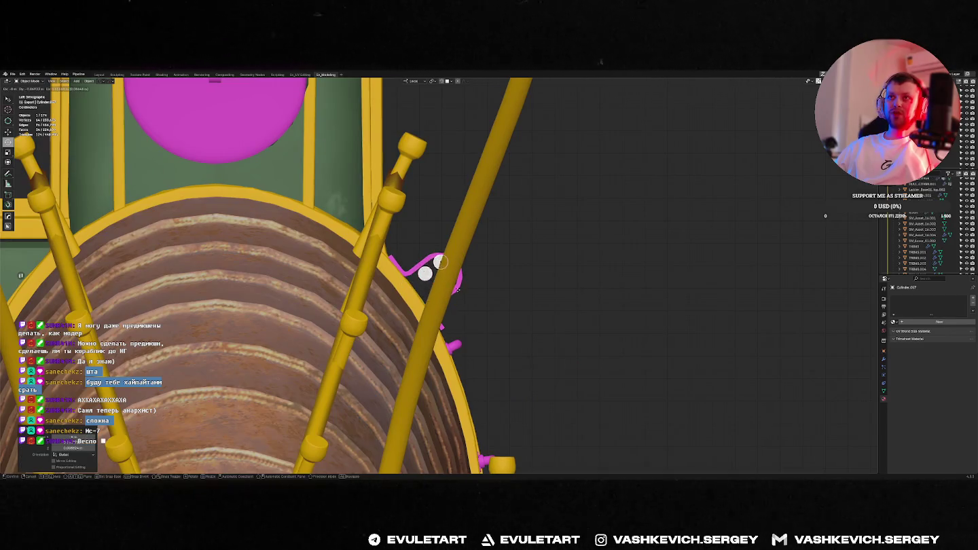
click(456, 304)
middle_drag(455, 304, 462, 294)
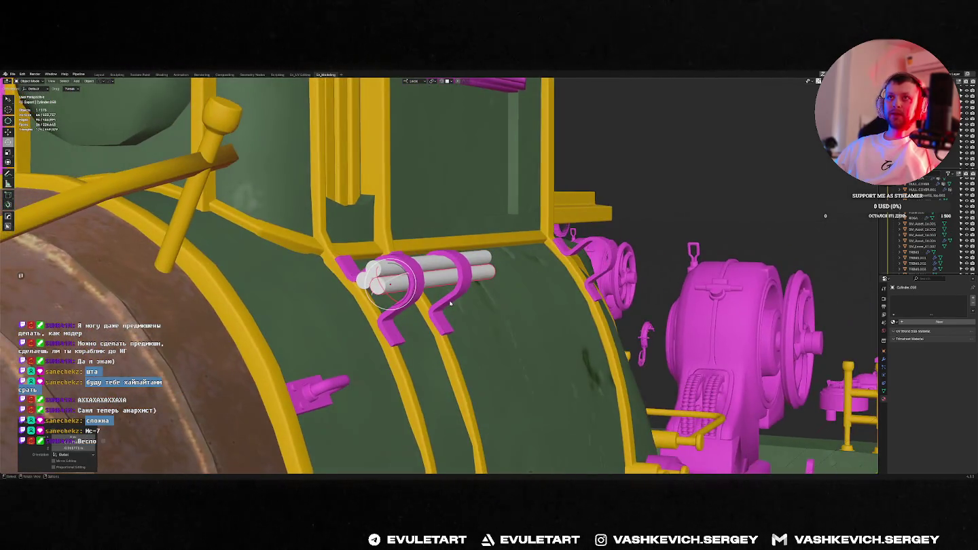
Slide the white cylinders along their own X axis into a new position.
right_click(462, 293)
click(428, 292)
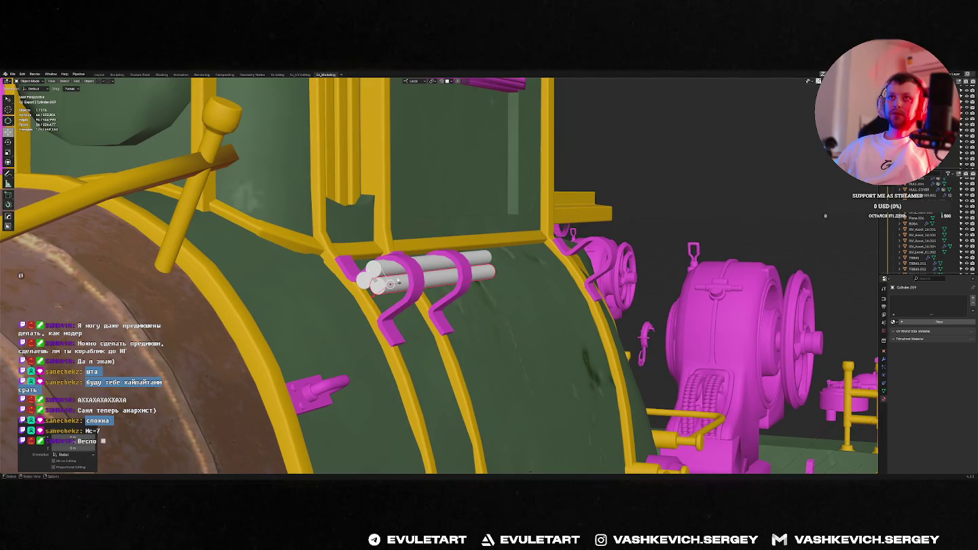
key(g)
key(x)
key(x)
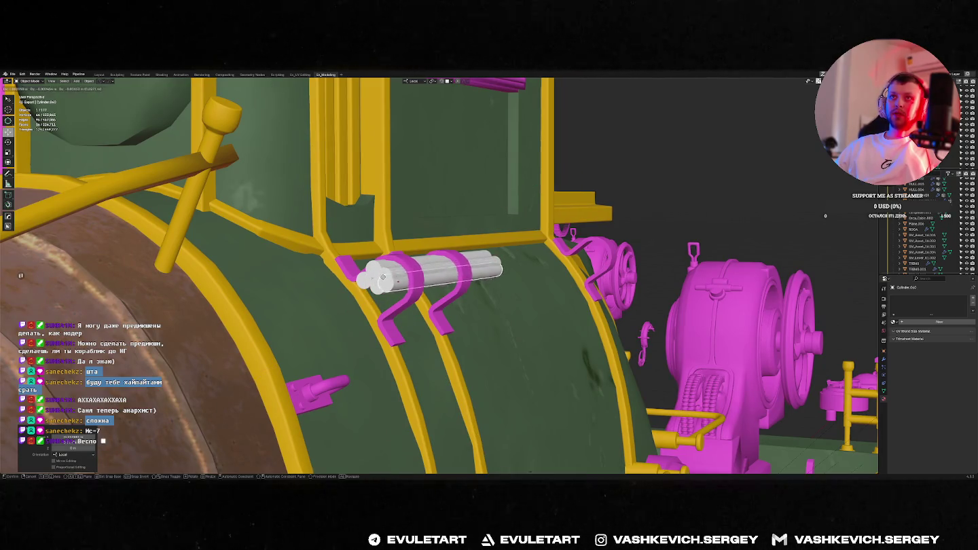
click(385, 299)
mouse_move(385, 299)
middle_down()
mouse_move(600, 224)
mouse_move(517, 290)
middle_up()
Lengthen all five cylinders by moving their ends along Z in see-through Edit Mode.
key(Tab)
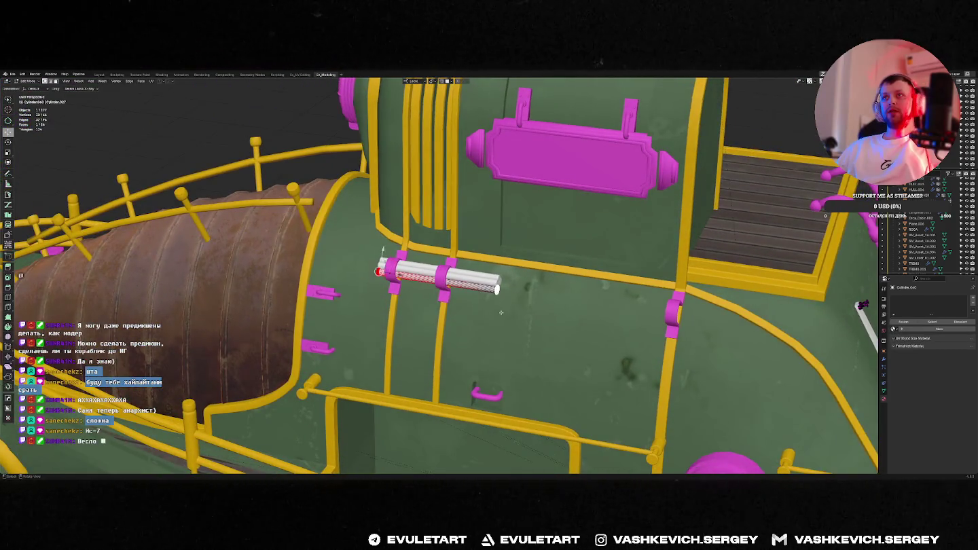
key(Tab)
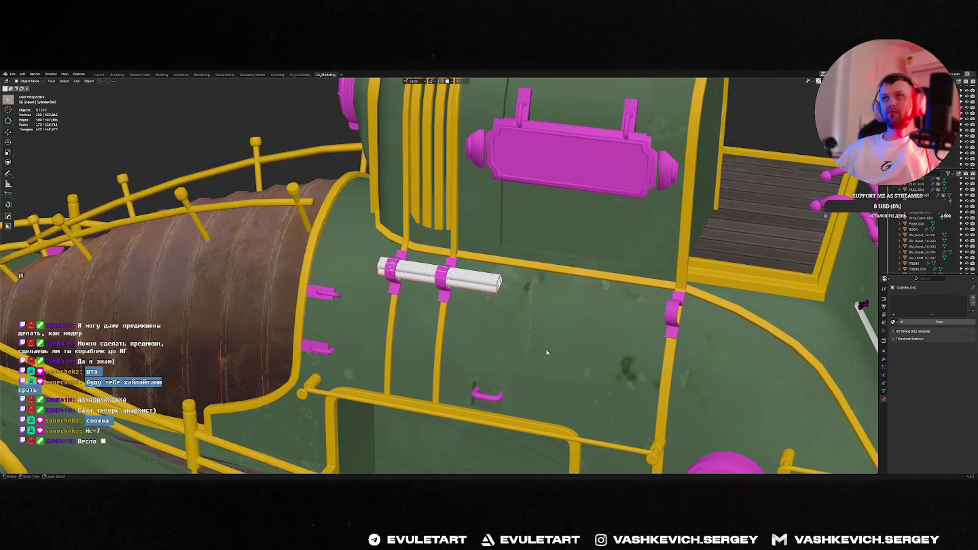
key(Tab)
key(alt+z)
key(alt+z)
key(g)
key(z)
key(z)
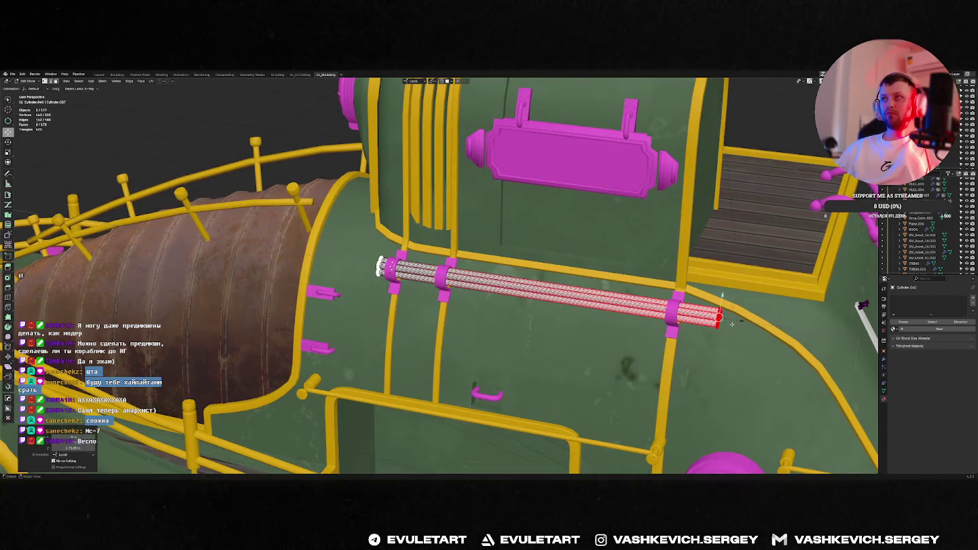
click(731, 324)
mouse_move(731, 323)
middle_down()
mouse_move(644, 276)
mouse_move(581, 286)
mouse_move(640, 270)
mouse_move(631, 261)
mouse_move(458, 291)
middle_up()
scroll(643, 276, down, 3)
key(Tab)
Delete the five white cylinders and view the whole boat.
scroll(631, 262, up, 3)
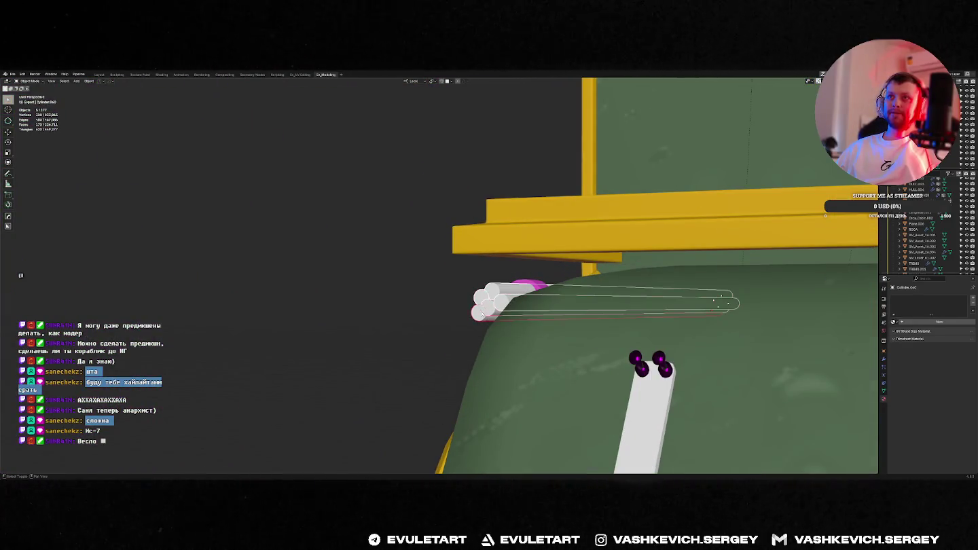
key(Delete)
scroll(459, 291, down, 10)
middle_drag(459, 292, 435, 322)
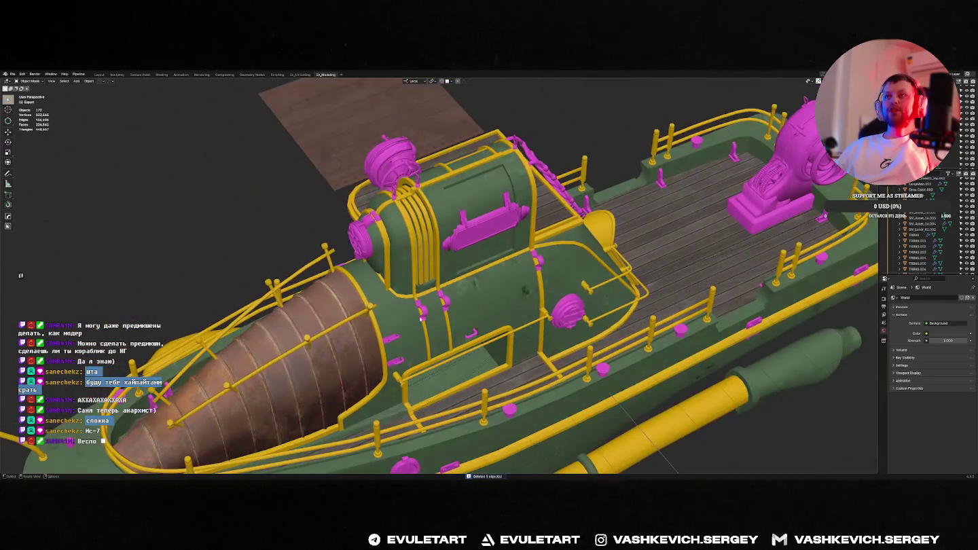
key(alt+Tab)
mouse_move(531, 281)
middle_down()
mouse_move(464, 293)
mouse_move(571, 292)
mouse_move(598, 258)
middle_up()
scroll(463, 293, down, 3)
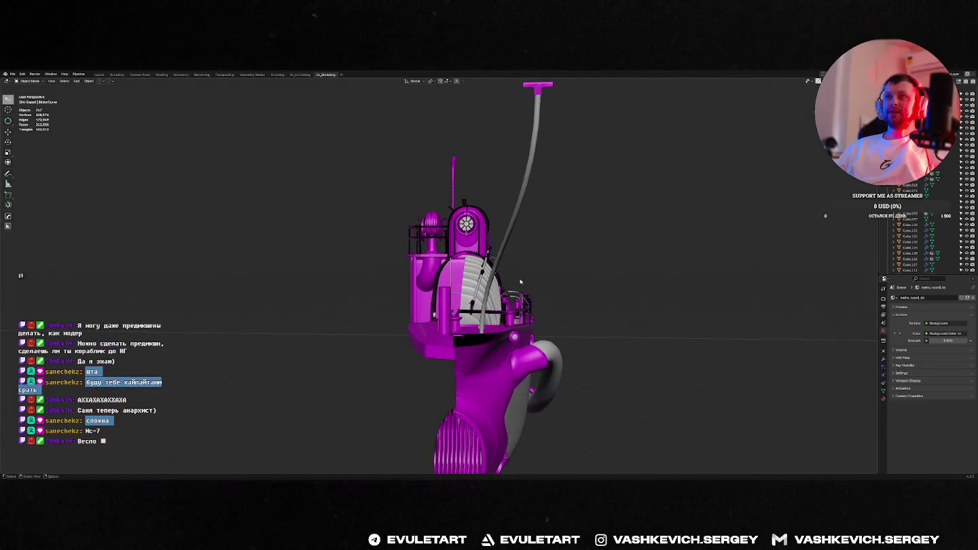
scroll(653, 174, up, 5)
scroll(653, 174, down, 5)
middle_drag(653, 174, 541, 252)
scroll(541, 252, up, 5)
scroll(541, 252, down, 5)
scroll(541, 252, up, 5)
scroll(538, 252, down, 2)
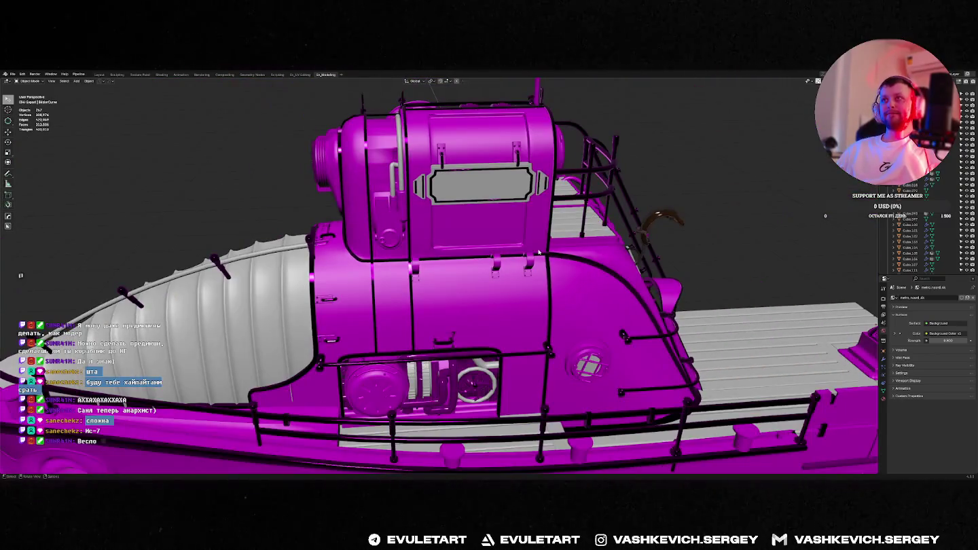
middle_drag(413, 270, 429, 262)
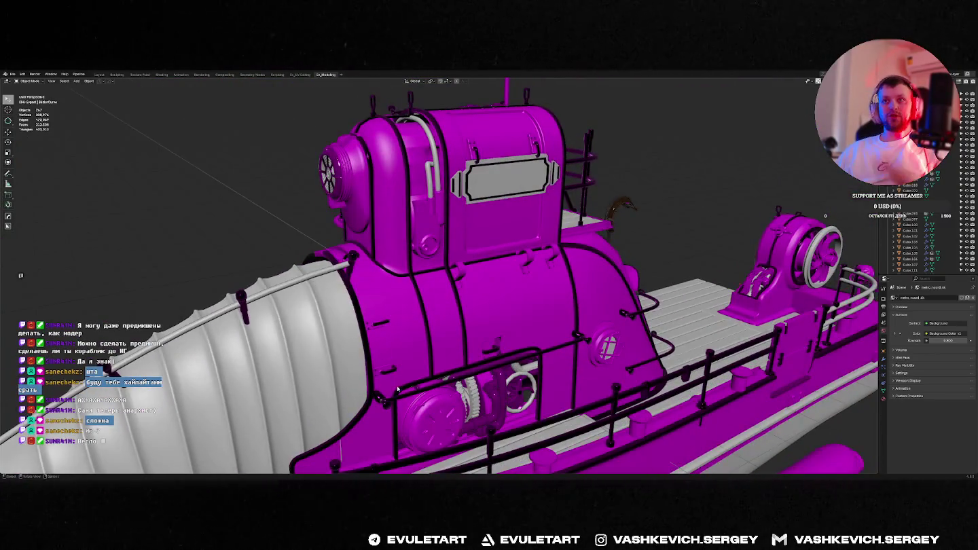
mouse_move(370, 291)
middle_down()
mouse_move(510, 341)
mouse_move(496, 250)
middle_up()
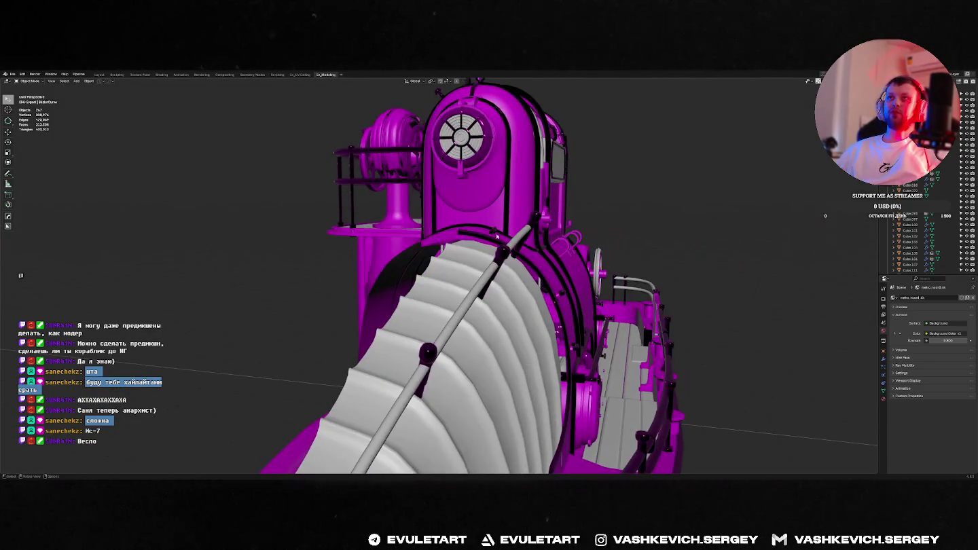
middle_drag(468, 125, 529, 183)
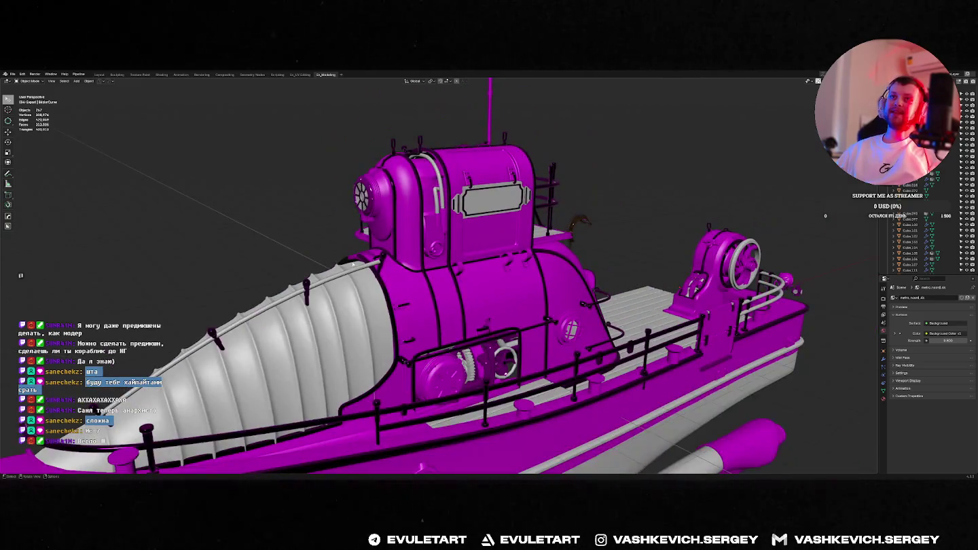
mouse_move(336, 279)
middle_down()
mouse_move(427, 329)
mouse_move(456, 332)
mouse_move(471, 325)
mouse_move(506, 242)
middle_up()
scroll(482, 298, up, 3)
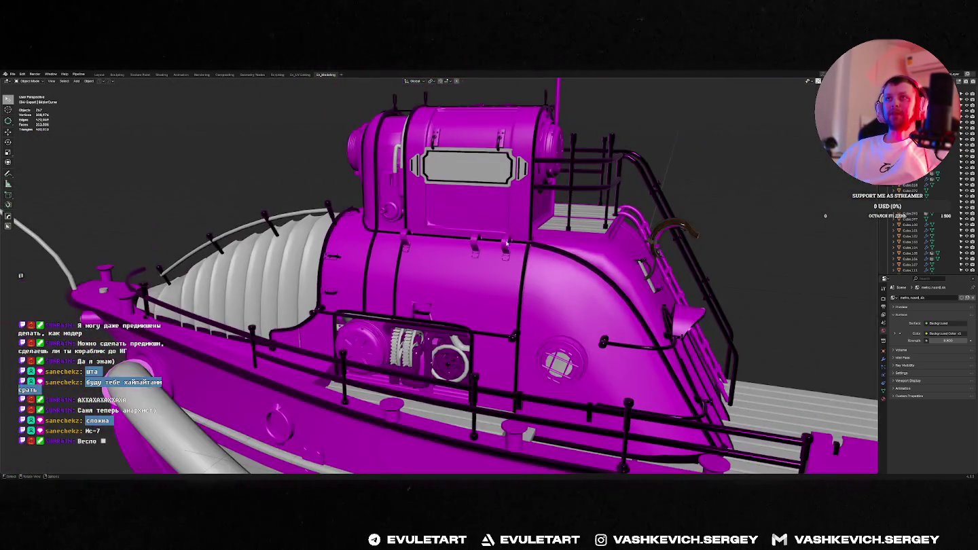
mouse_move(566, 304)
middle_down()
mouse_move(621, 316)
mouse_move(454, 313)
mouse_move(429, 322)
middle_up()
scroll(622, 316, up, 3)
scroll(451, 318, up, 4)
scroll(549, 287, up, 3)
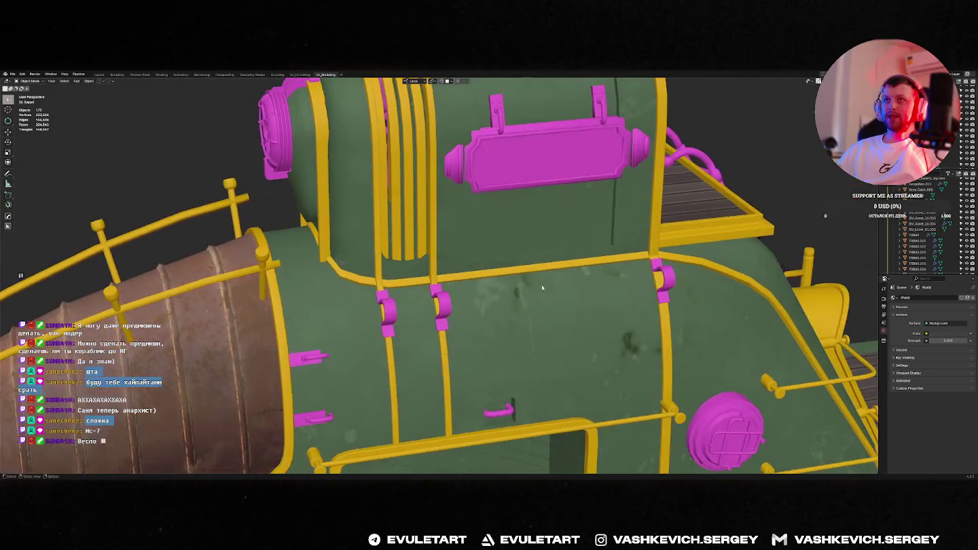
Delete one old wall clip and slide the right-hand clip along its local X.
key(Delete)
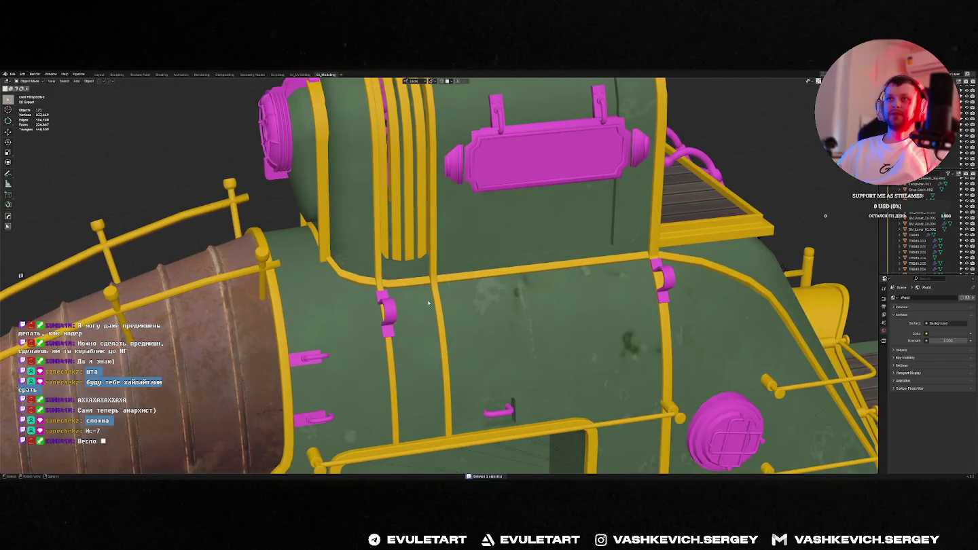
key(alt+Tab)
key(alt+Tab)
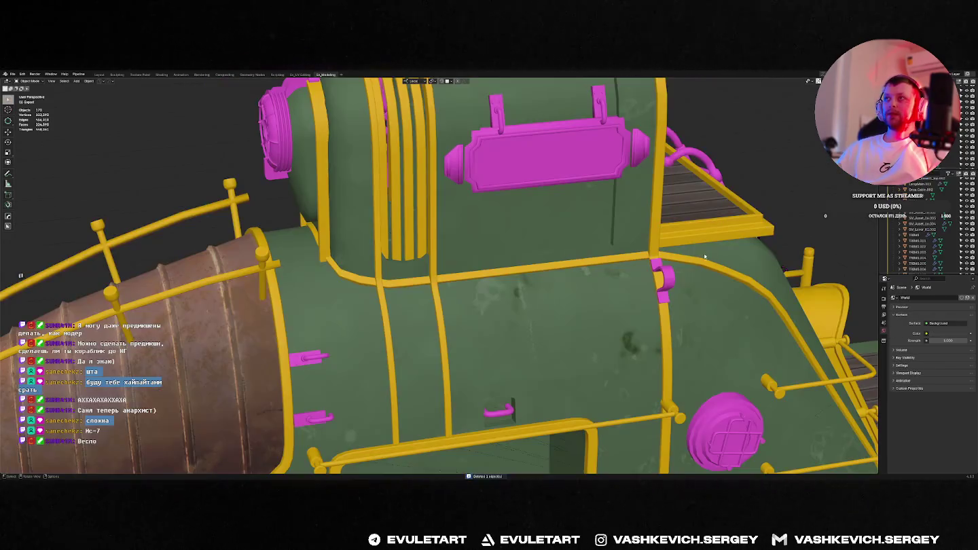
click(692, 278)
click(666, 274)
key(g)
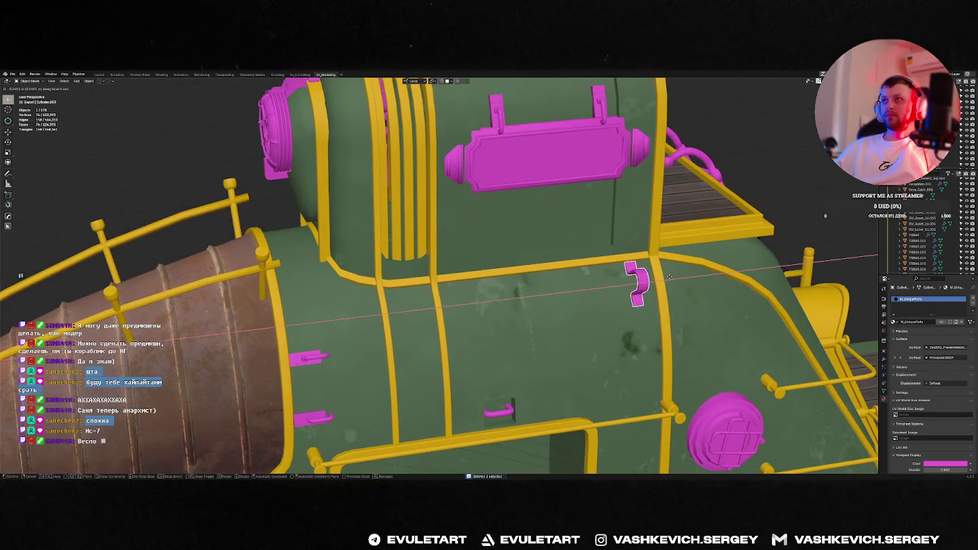
middle_drag(659, 277, 649, 280)
key(x)
key(x)
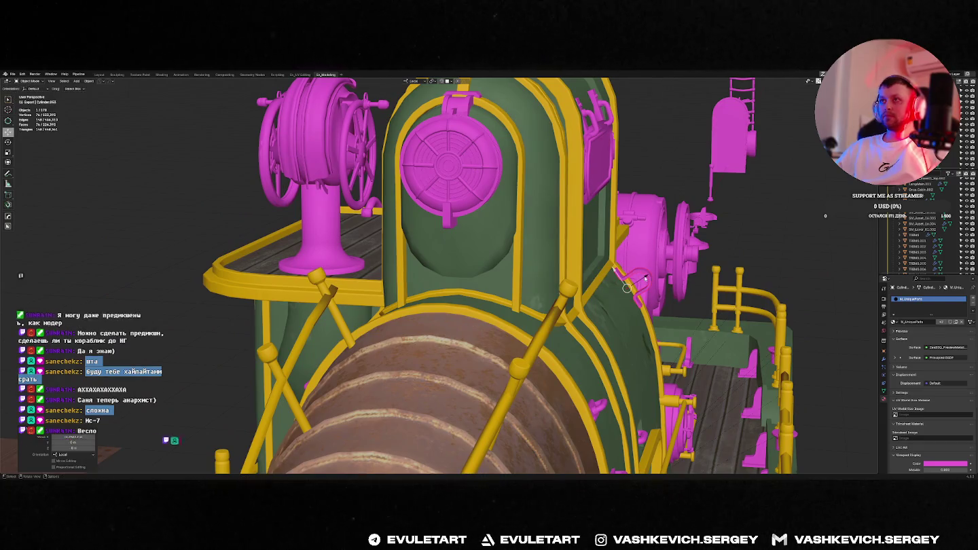
click(634, 285)
Frame the pink hook and tilt it slightly with a rotation.
key(KP_Decimal)
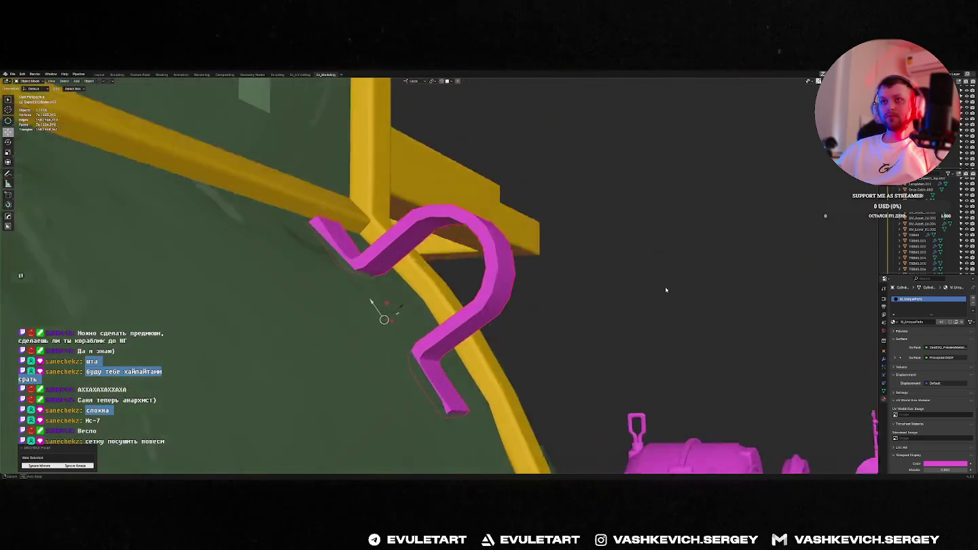
mouse_move(406, 309)
middle_down()
mouse_move(454, 313)
mouse_move(380, 292)
mouse_move(414, 292)
middle_up()
key(r)
key(Return)
scroll(434, 272, down, 5)
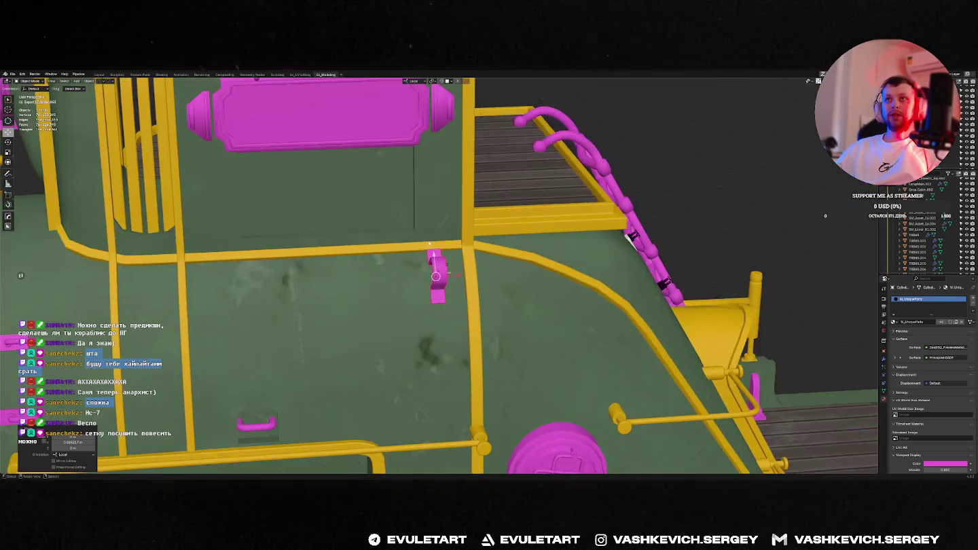
Make two duplicates of the hook, spaced leftward along X in a row.
key(shift+d)
key(x)
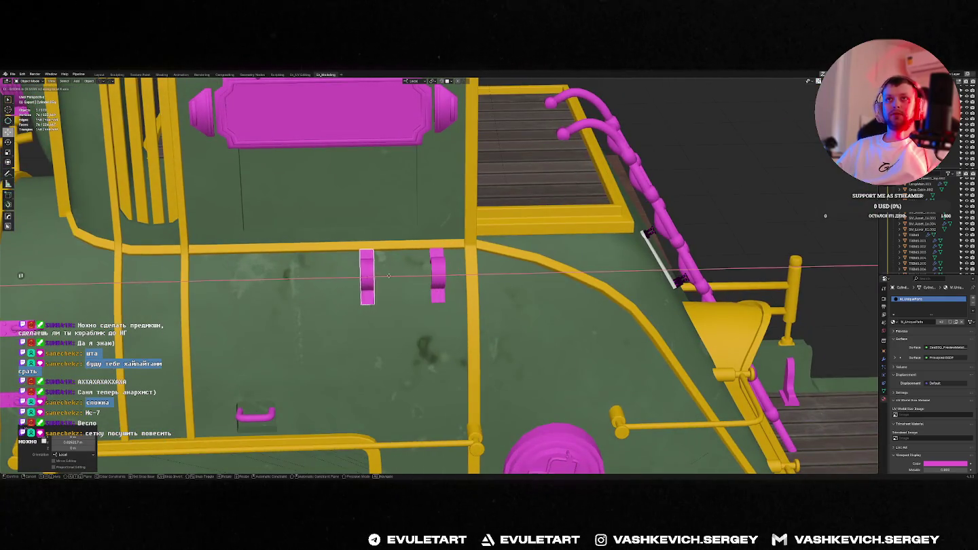
click(381, 276)
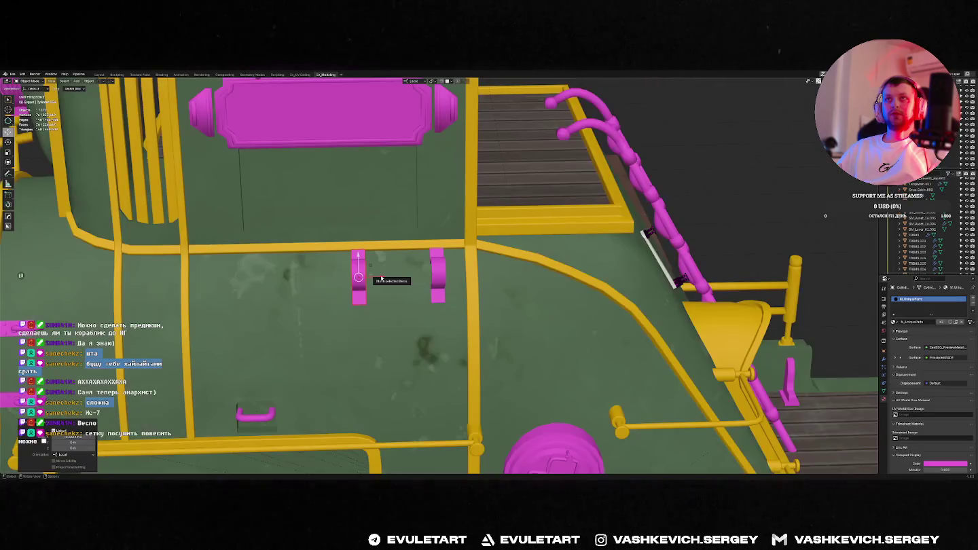
key(shift+d)
key(x)
click(220, 275)
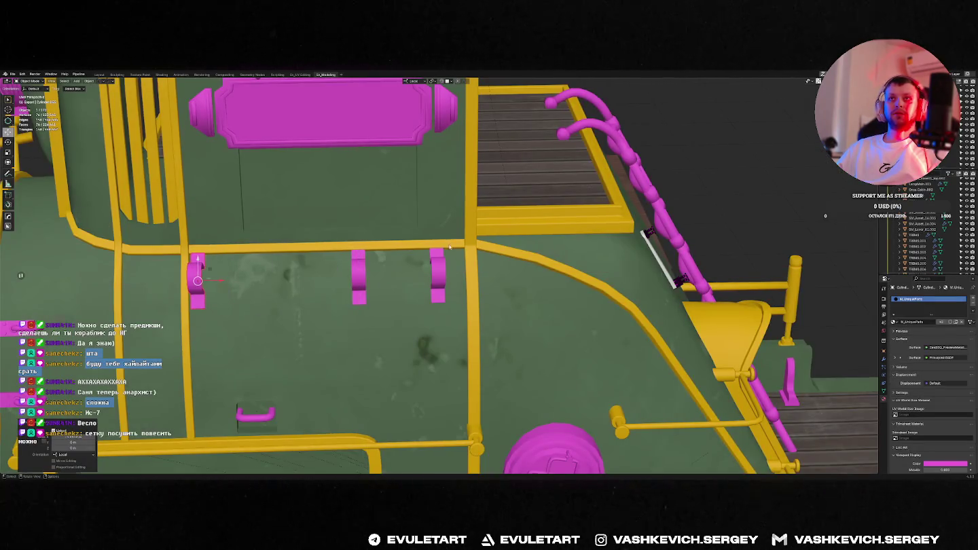
scroll(455, 260, down, 4)
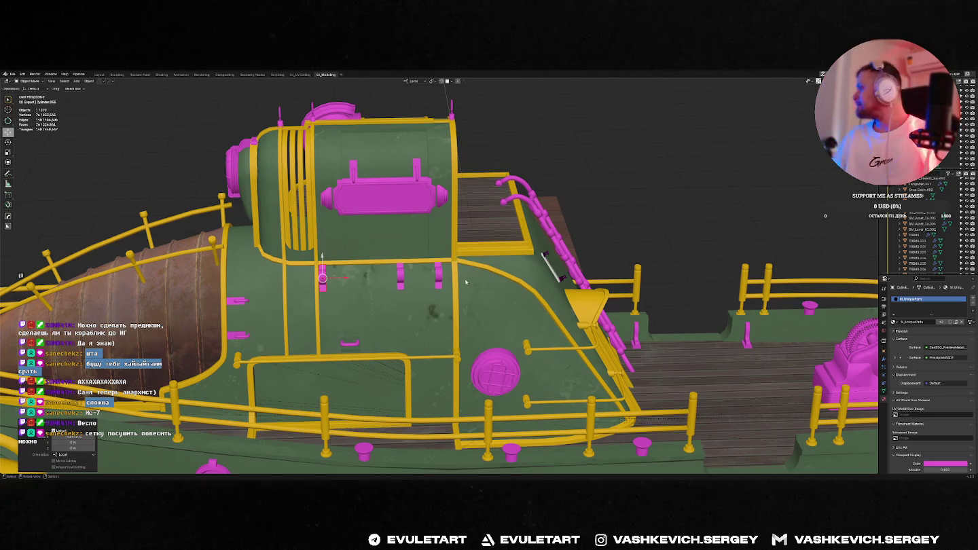
scroll(466, 267, down, 5)
key(alt+a)
middle_drag(434, 245, 400, 213)
scroll(401, 214, up, 4)
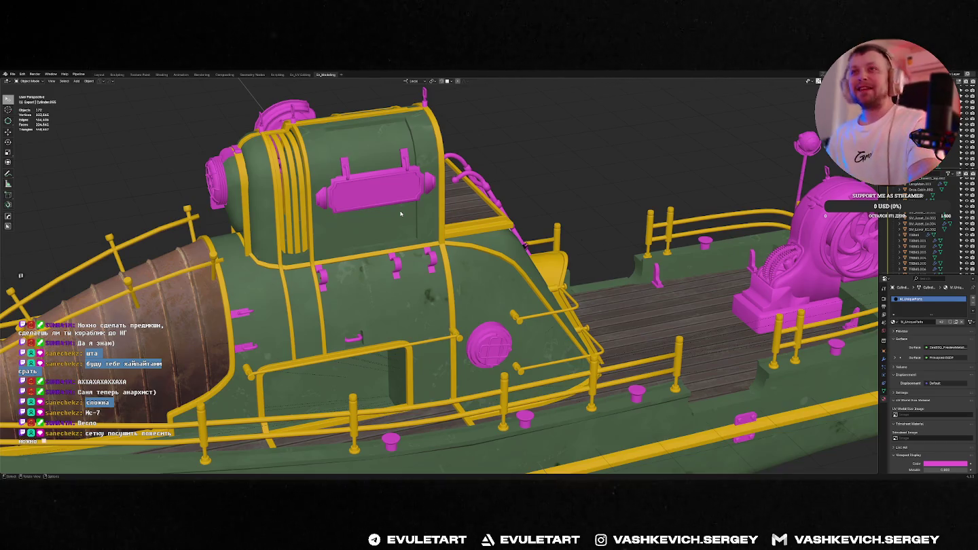
key(KP_7)
scroll(510, 296, up, 2)
click(543, 299)
scroll(638, 287, down, 5)
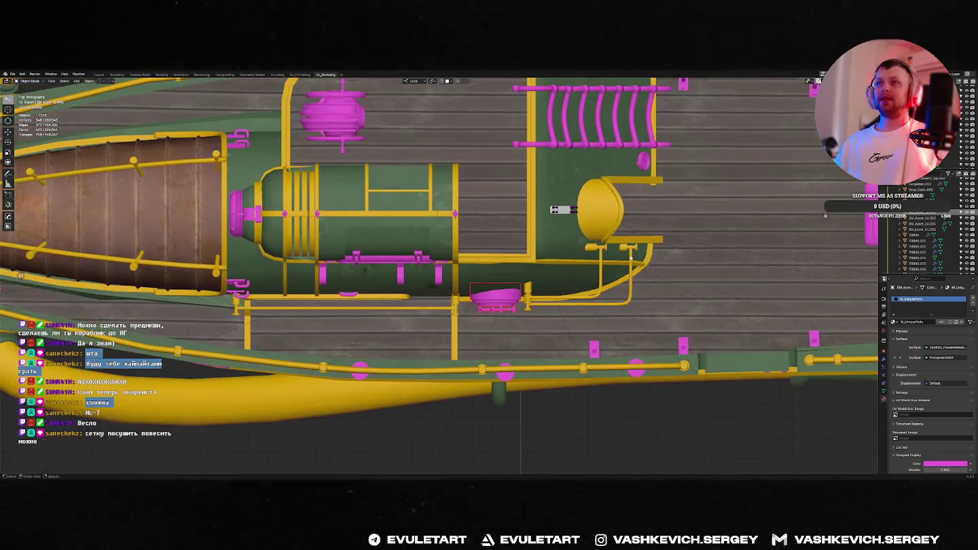
middle_drag(638, 288, 487, 265)
scroll(475, 190, up, 3)
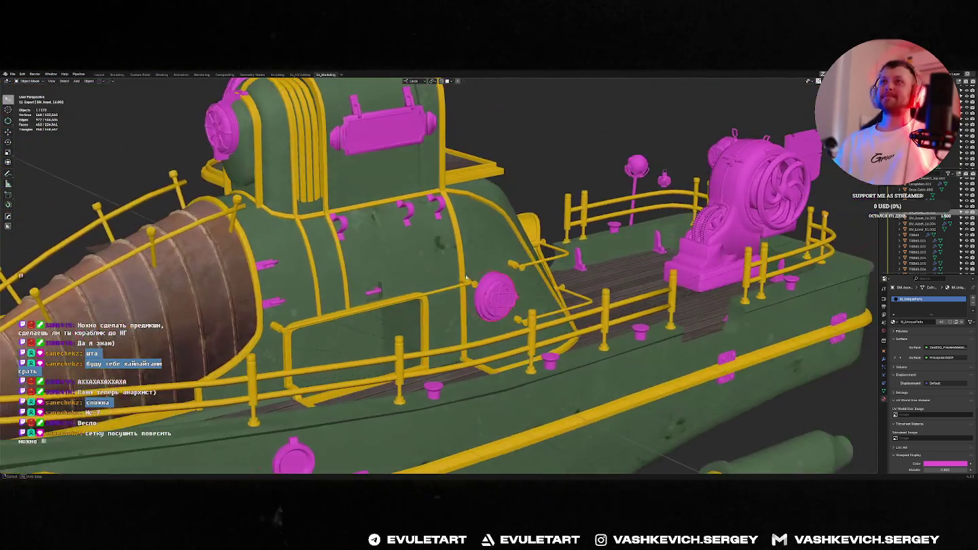
scroll(555, 123, up, 2)
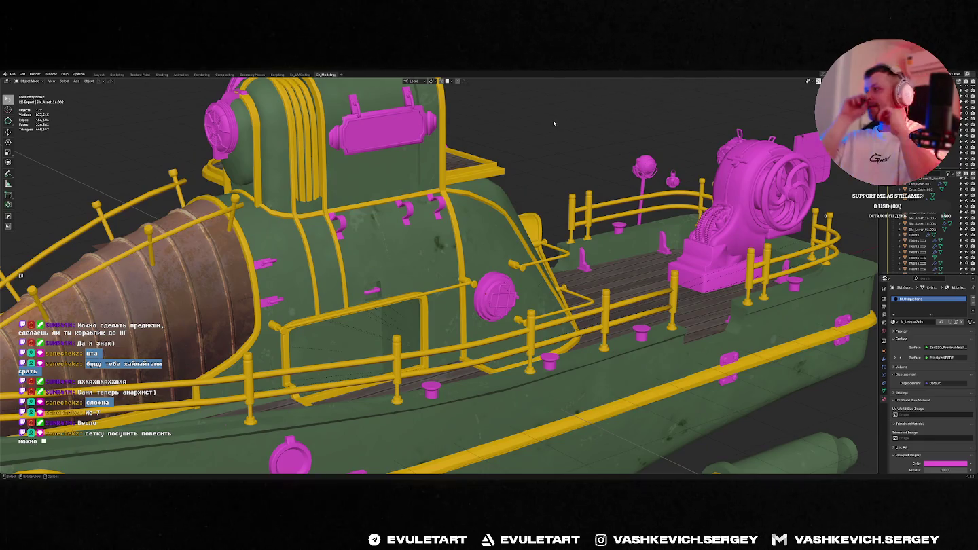
Orbit to a lower side angle of the green ship to check the pink hooks.
scroll(553, 120, down, 5)
mouse_move(553, 120)
middle_down()
mouse_move(430, 178)
mouse_move(352, 175)
mouse_move(445, 174)
mouse_move(373, 196)
mouse_move(434, 190)
middle_up()
scroll(430, 178, up, 3)
scroll(401, 170, up, 2)
scroll(445, 173, up, 3)
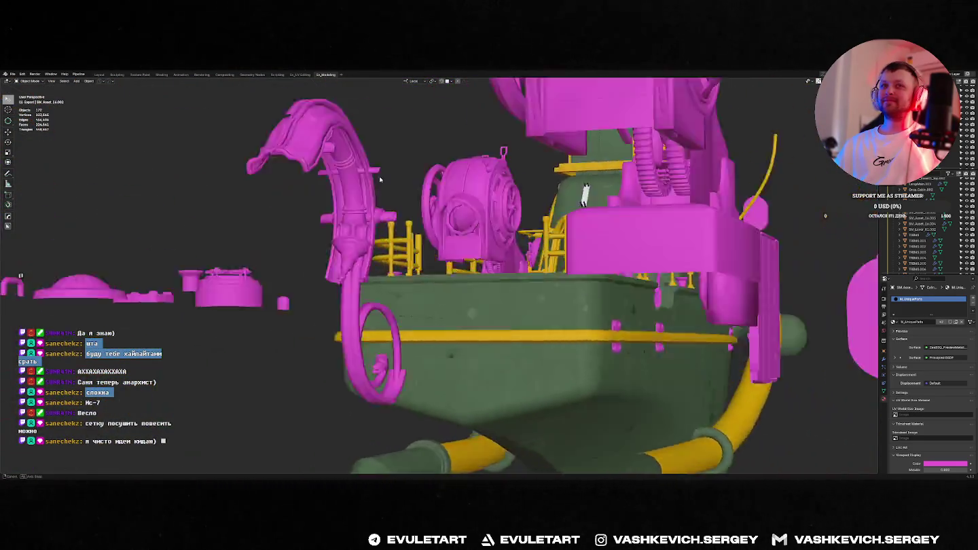
Alt+Tab to the other scene and bring the row of loose magenta parts into view.
key(alt+Tab)
scroll(477, 236, down, 5)
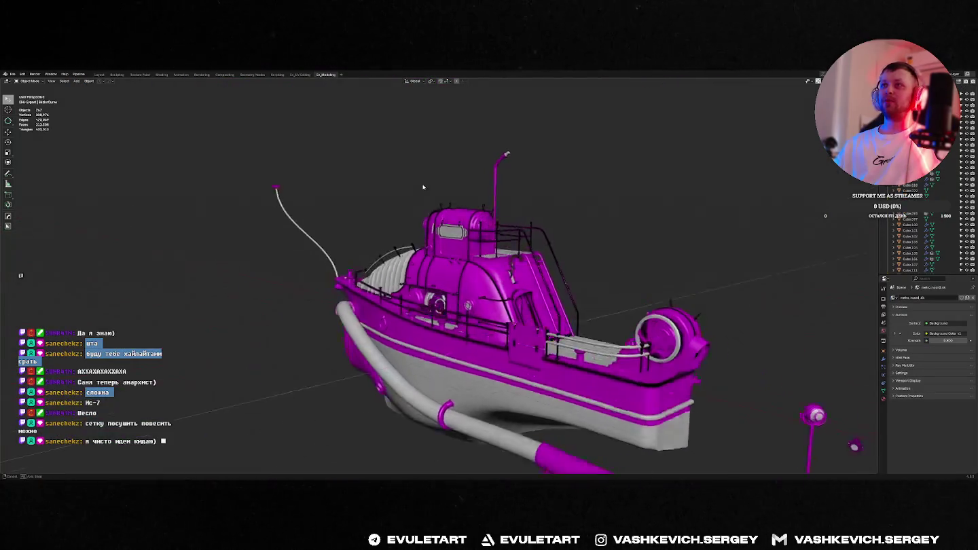
middle_drag(441, 224, 477, 236)
scroll(477, 236, up, 5)
scroll(529, 267, down, 5)
mouse_move(529, 267)
middle_down()
mouse_move(683, 279)
mouse_move(441, 292)
middle_up()
key(alt+Tab)
scroll(601, 272, down, 4)
middle_drag(693, 328, 640, 324)
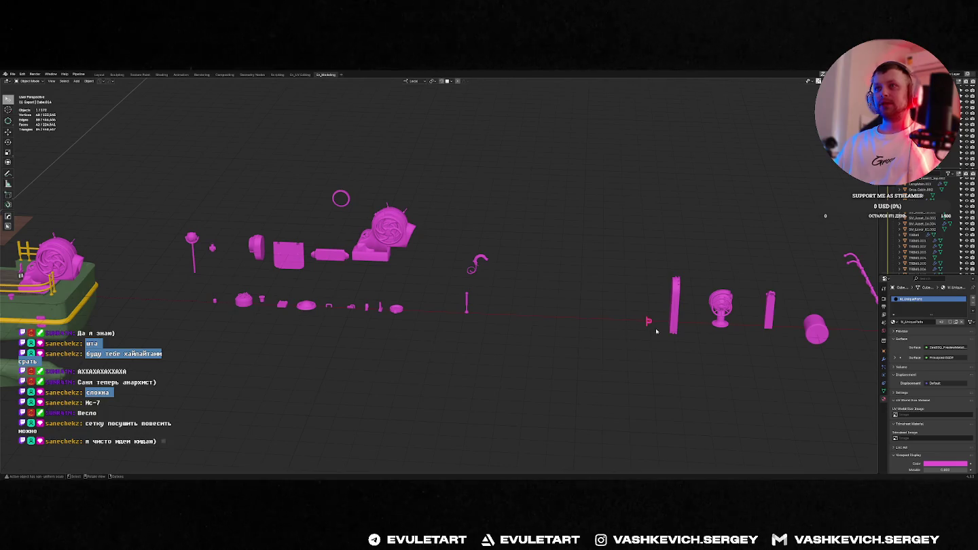
Frame the small arch part in front view and inspect it from a few angles.
key(KP_1)
key(KP_Decimal)
scroll(452, 314, down, 3)
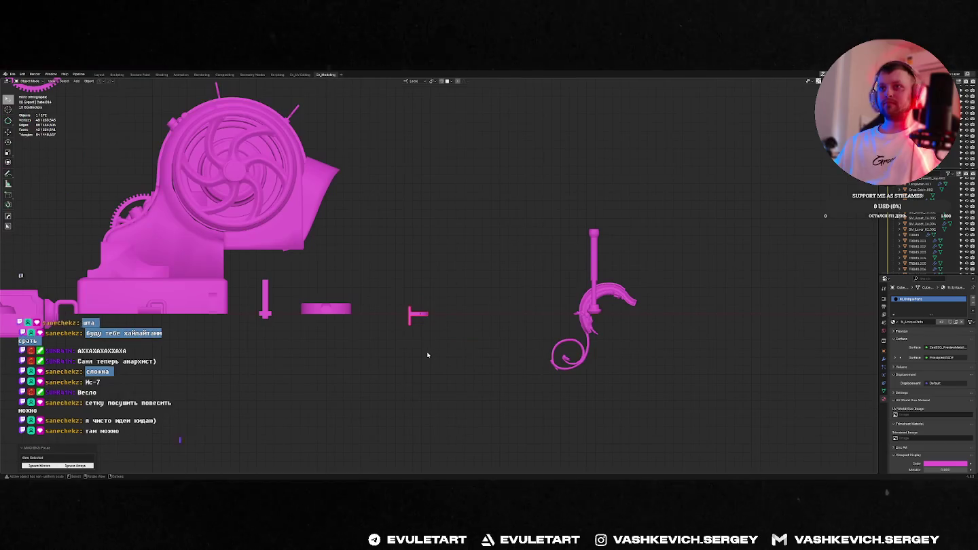
scroll(509, 312, up, 1)
scroll(507, 307, up, 3)
middle_drag(507, 308, 487, 332)
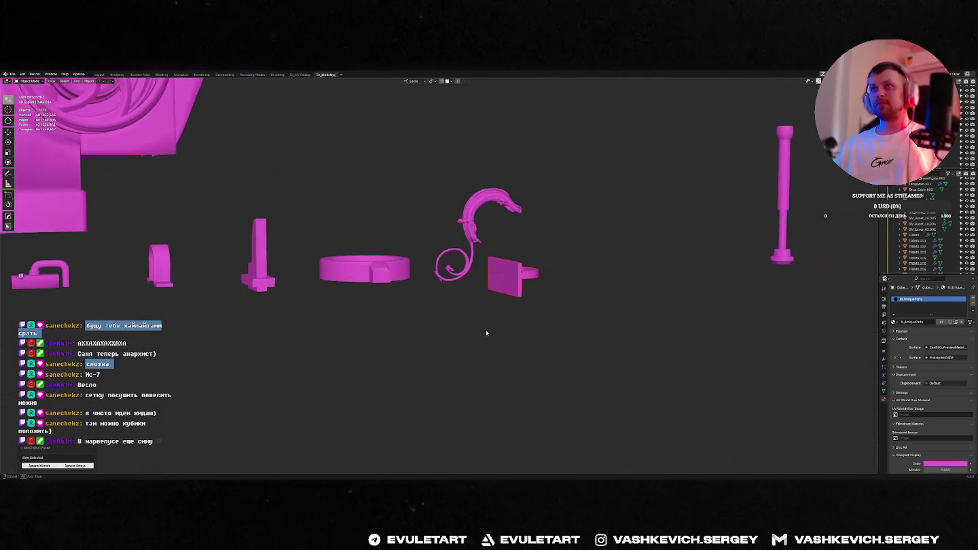
key(Tab)
key(Tab)
mouse_move(506, 282)
middle_down()
mouse_move(495, 300)
mouse_move(511, 281)
mouse_move(499, 284)
middle_up()
Rotate the arch part 90° so it stands upright.
key(Tab)
scroll(499, 284, up, 2)
key(shift+s)
key(Tab)
key(KP_1)
key(r)
click(506, 246)
scroll(506, 246, up, 3)
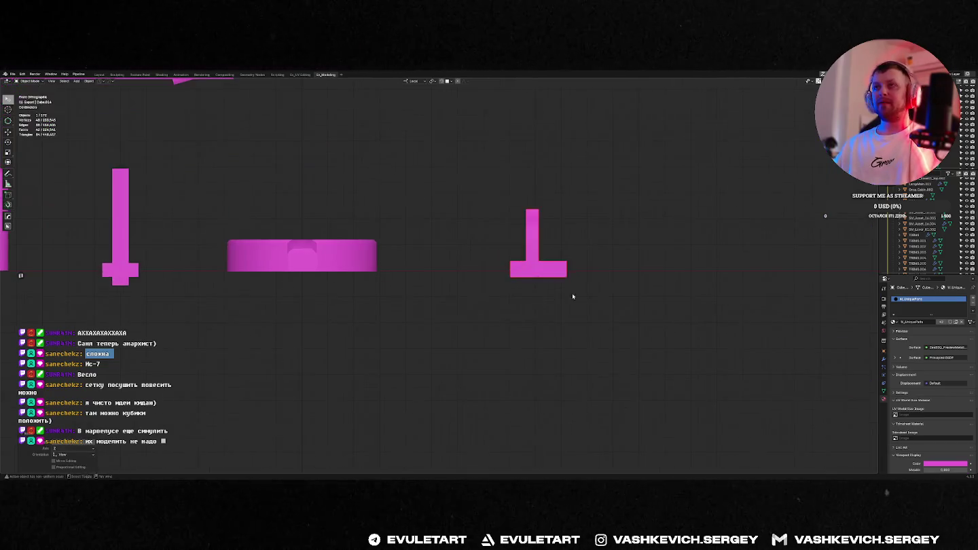
Move the connected arch along local Y to centre it on its base plate.
key(Tab)
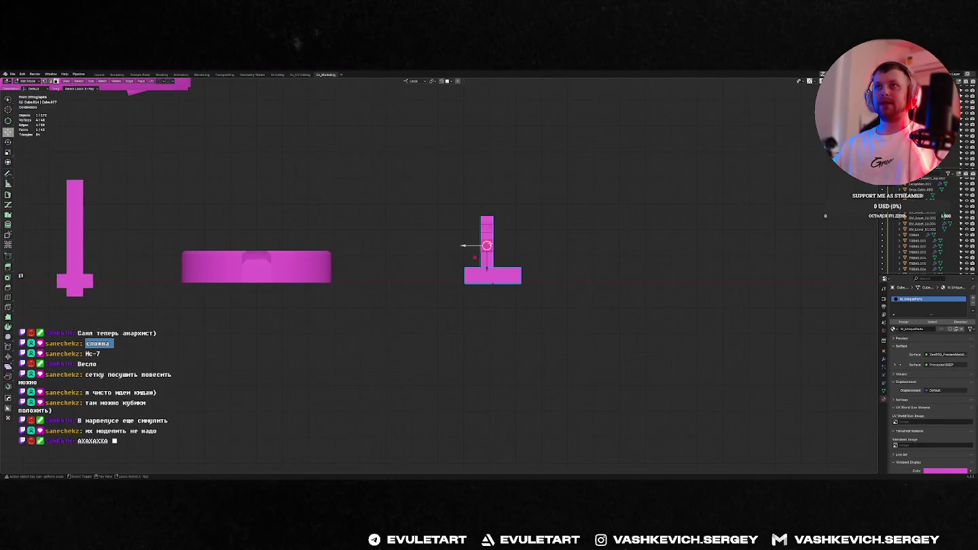
scroll(465, 241, up, 5)
key(l)
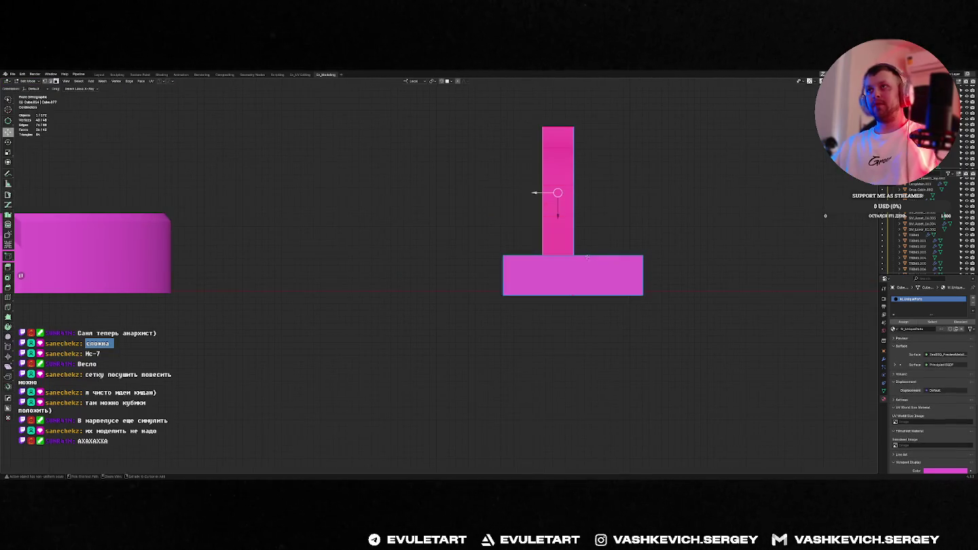
key(g)
key(y)
key(y)
click(577, 228)
middle_drag(577, 227, 560, 190)
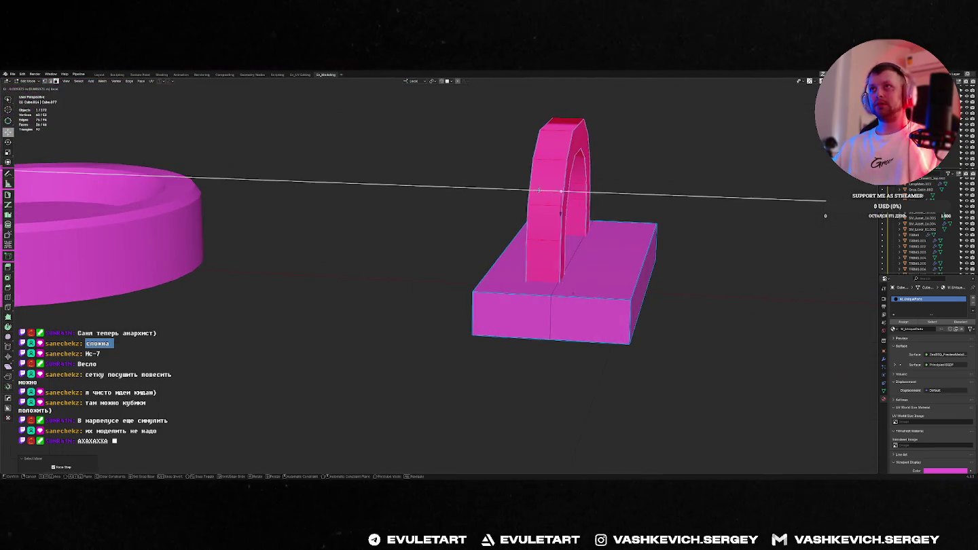
click(556, 190)
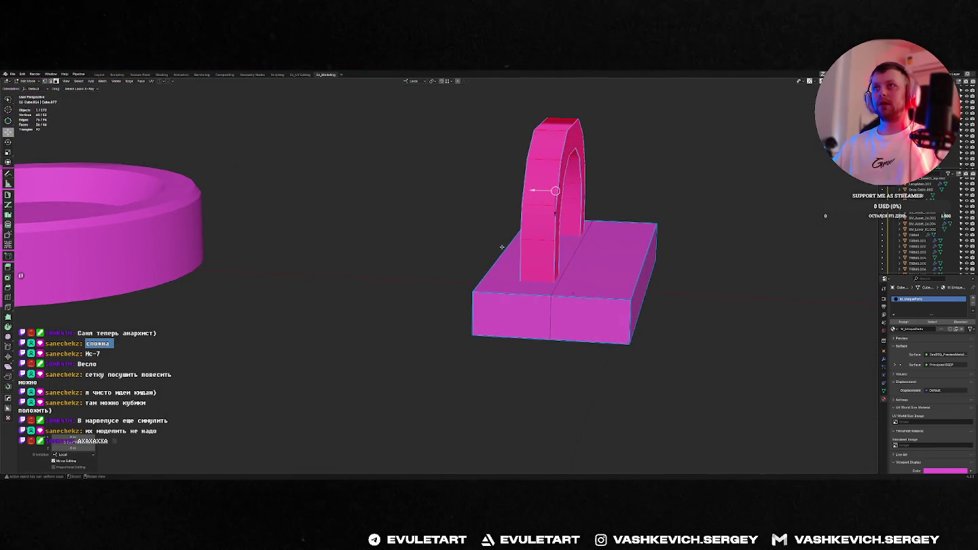
Rotate the arch around Y to line it up with the base plate.
key(r)
key(y)
click(679, 213)
key(Tab)
scroll(649, 214, down, 3)
mouse_move(649, 214)
middle_down()
mouse_move(461, 218)
mouse_move(549, 216)
mouse_move(564, 192)
middle_up()
Shade the arch plate smooth and clear its custom split normals data.
key(Tab)
key(Tab)
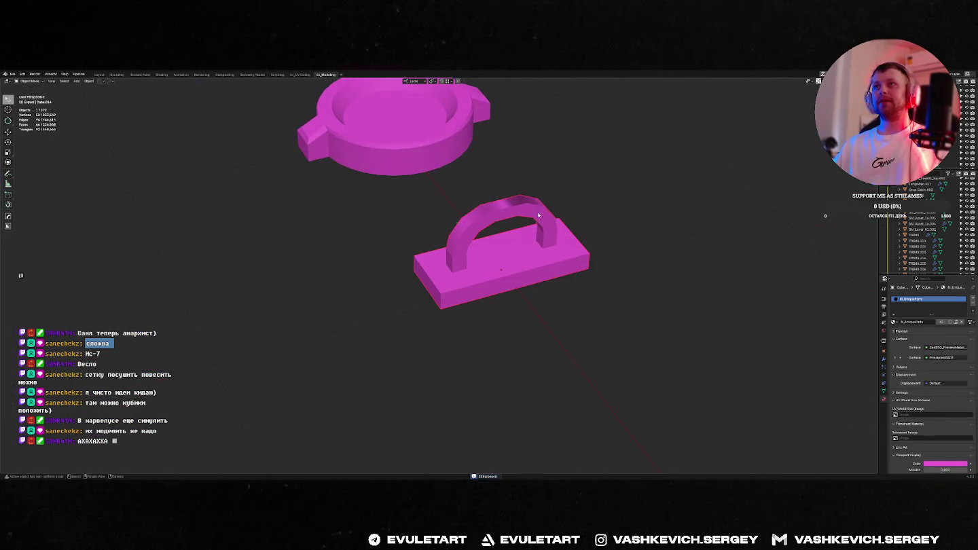
right_click(506, 230)
click(506, 229)
mouse_move(506, 229)
middle_down()
mouse_move(574, 216)
mouse_move(570, 236)
middle_up()
click(883, 391)
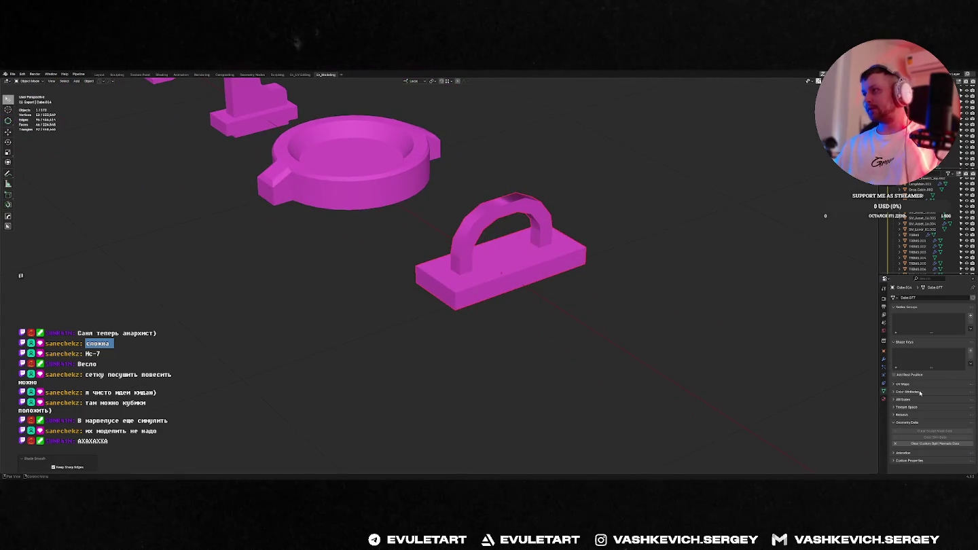
click(927, 443)
mouse_move(681, 393)
middle_down()
mouse_move(559, 284)
mouse_move(610, 273)
mouse_move(557, 258)
mouse_move(533, 231)
middle_up()
key(Tab)
key(Tab)
scroll(532, 231, down, 3)
Frame the L-shaped handle plate and rotate it to face the hull side.
scroll(527, 256, down, 1)
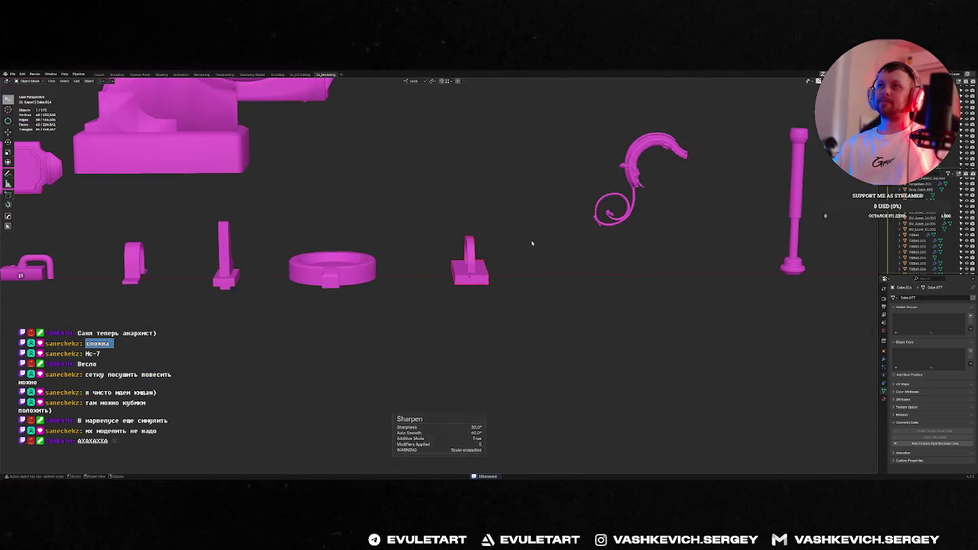
scroll(516, 258, down, 4)
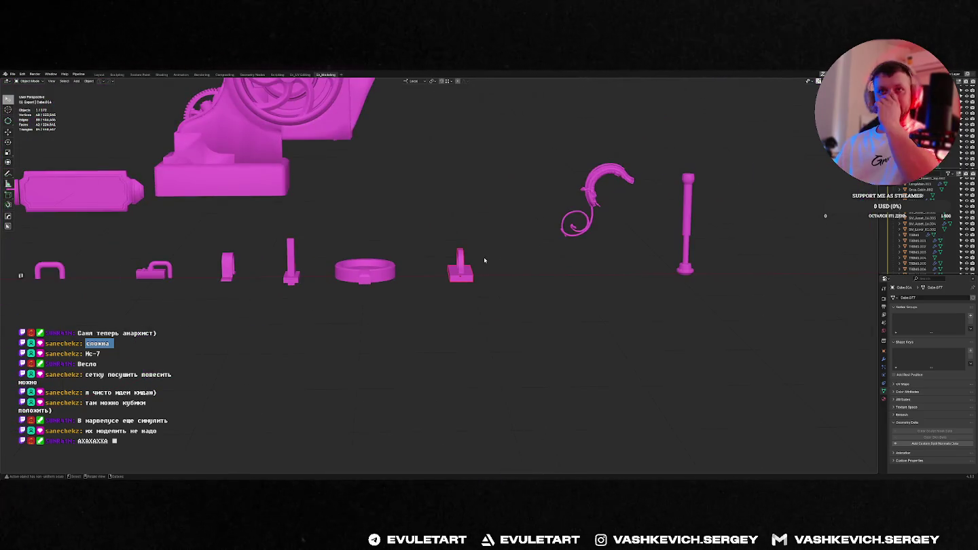
middle_drag(485, 260, 514, 275)
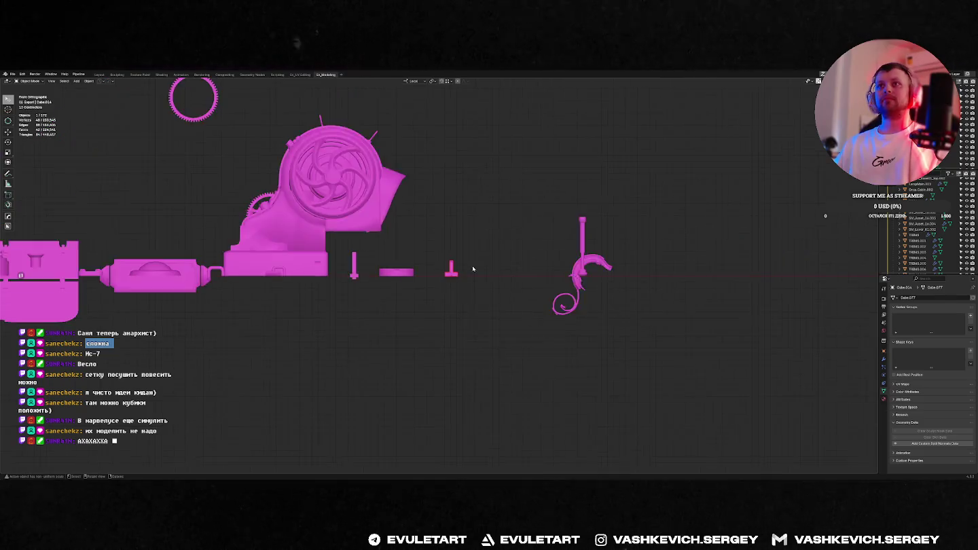
scroll(515, 275, down, 4)
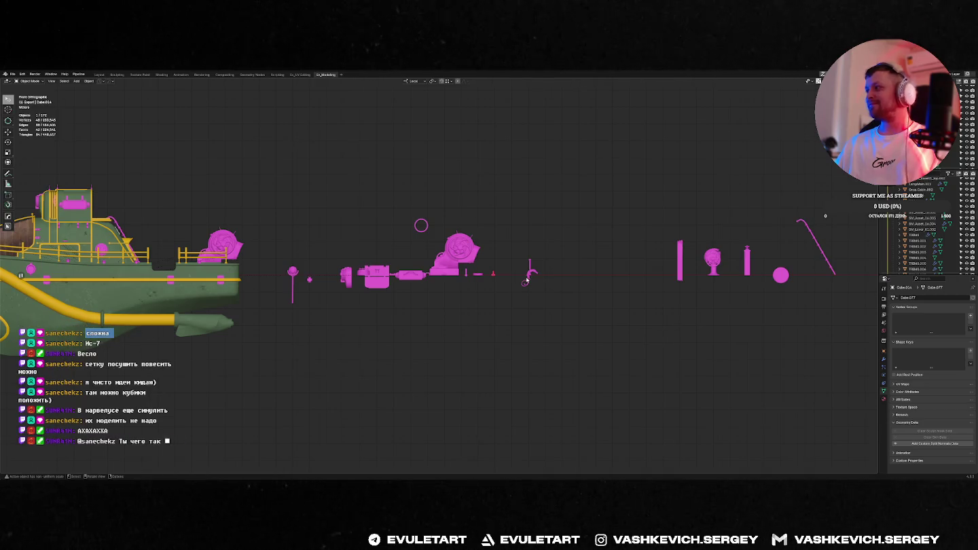
scroll(529, 280, up, 4)
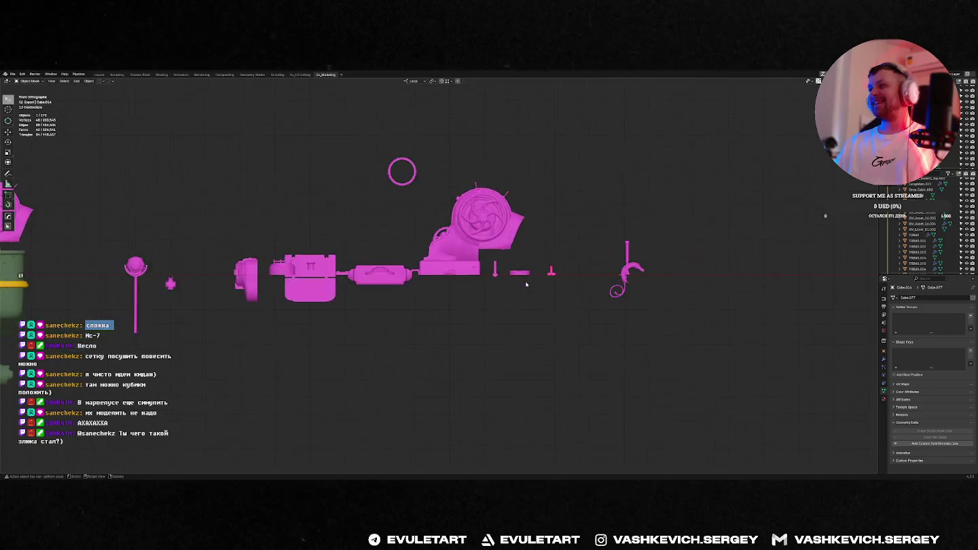
scroll(550, 284, down, 3)
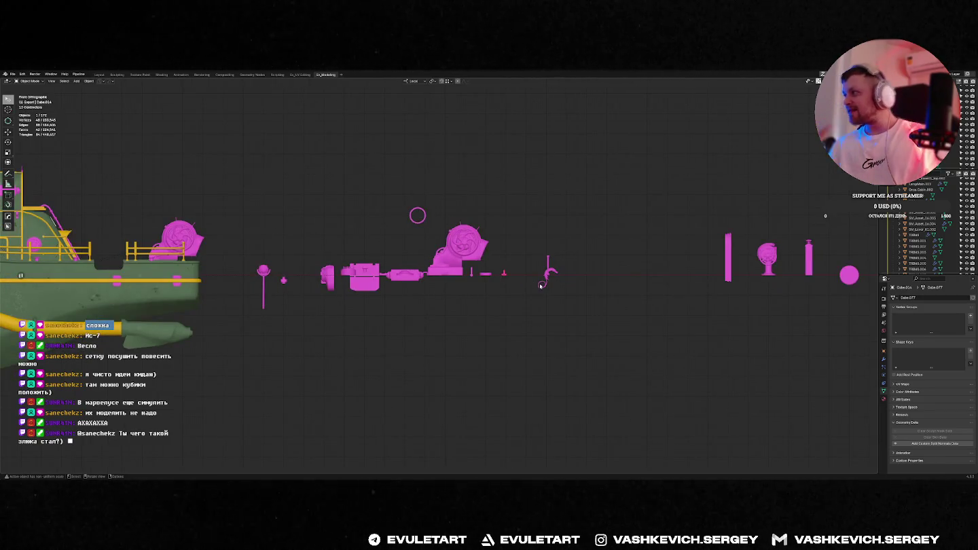
ctrl+scroll(542, 287, up, 3)
key(KP_Decimal)
key(r)
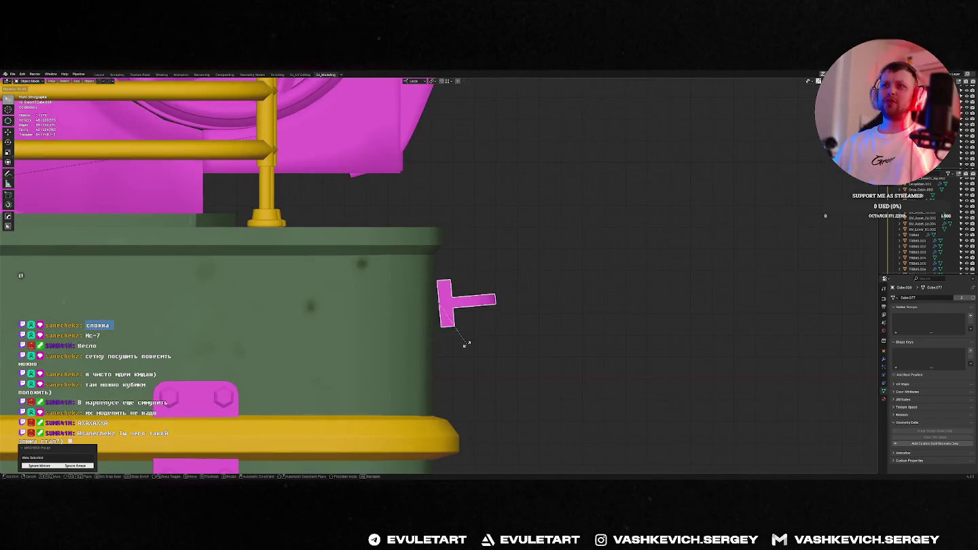
click(464, 348)
In side view, move the small magenta box along X toward the hull.
key(KP_3)
scroll(458, 322, down, 5)
middle_drag(458, 321, 489, 347)
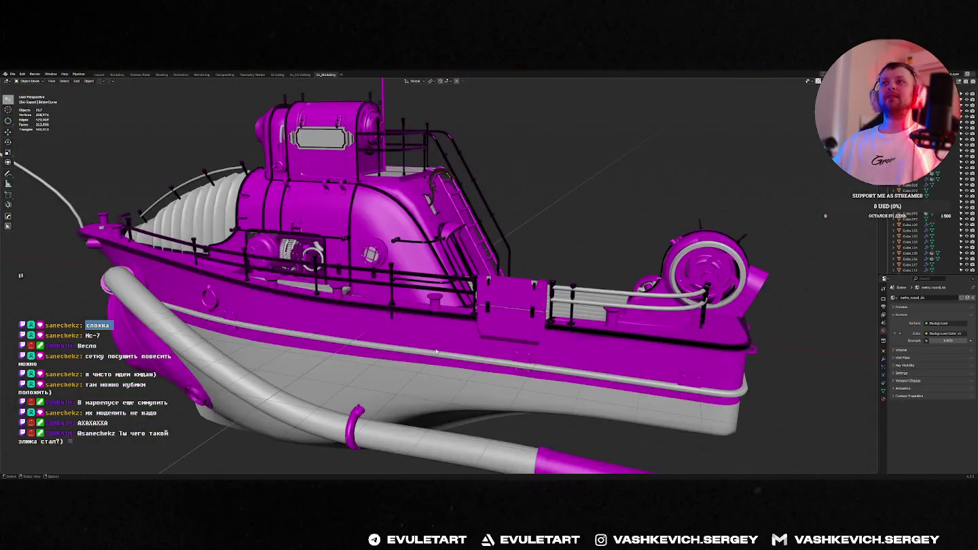
middle_drag(556, 326, 609, 333)
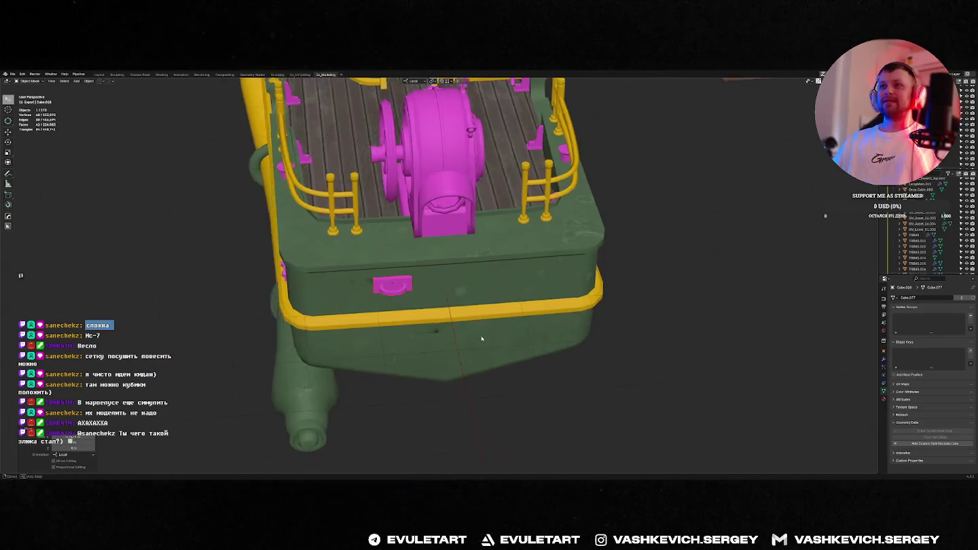
mouse_move(448, 319)
middle_down()
mouse_move(461, 331)
mouse_move(455, 312)
mouse_move(510, 289)
mouse_move(419, 270)
middle_up()
key(KP_3)
key(g)
key(x)
click(448, 287)
Slide the handle plate along X until it sits flush on the green hull wall.
scroll(394, 275, up, 3)
key(g)
key(x)
click(332, 265)
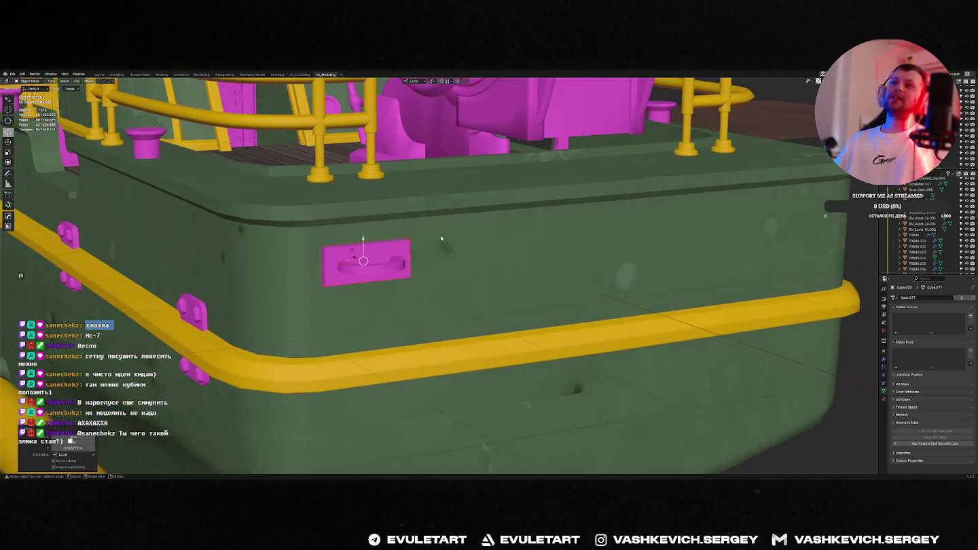
middle_drag(444, 233, 418, 241)
key(KP_3)
key(g)
key(x)
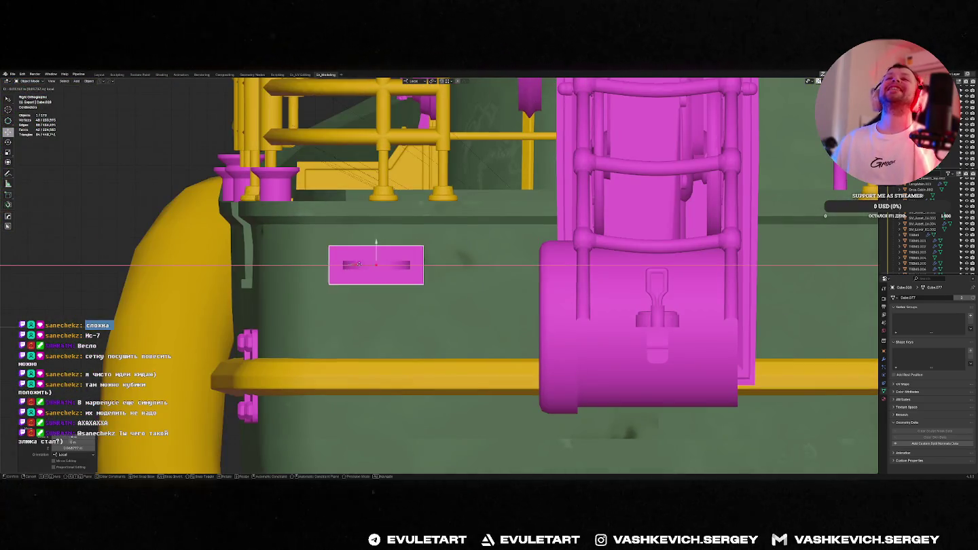
click(354, 269)
mouse_move(354, 270)
middle_down()
mouse_move(272, 255)
mouse_move(427, 259)
middle_up()
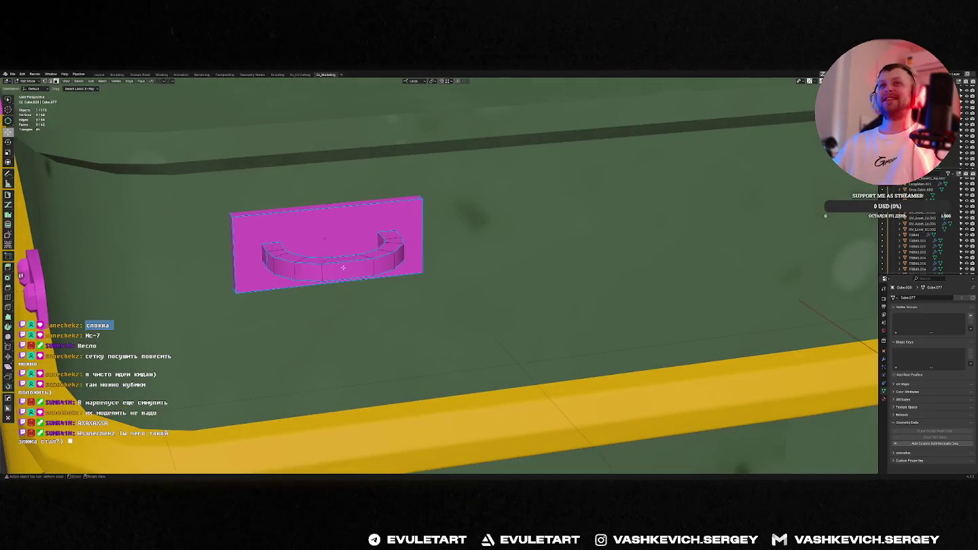
Check the handle plate's edge loop in Edit Mode, then apply its object transforms.
middle_drag(372, 265, 366, 243)
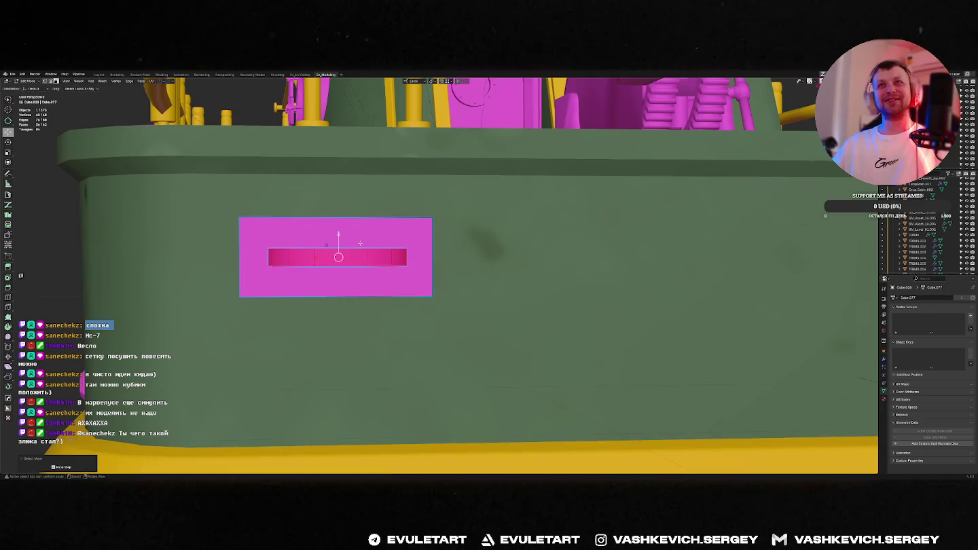
key(Tab)
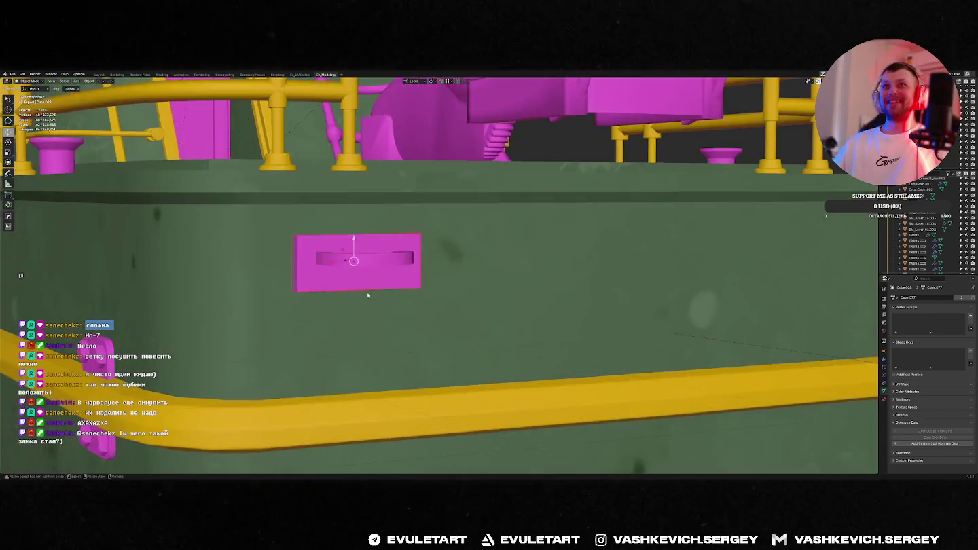
mouse_move(338, 236)
middle_down()
mouse_move(365, 282)
mouse_move(396, 277)
mouse_move(345, 287)
middle_up()
key(Tab)
alt+click(396, 277)
key(Tab)
key(Tab)
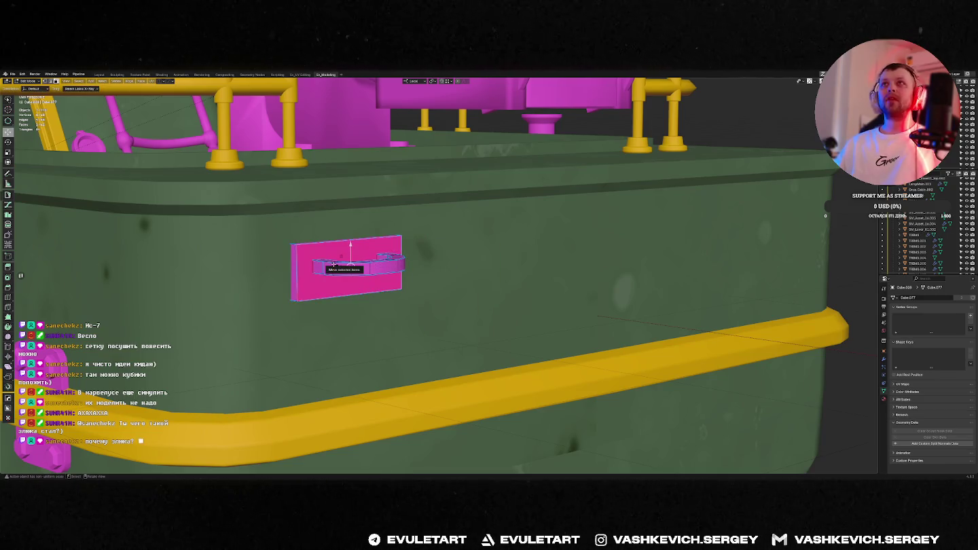
key(Tab)
key(ctrl+a)
click(294, 260)
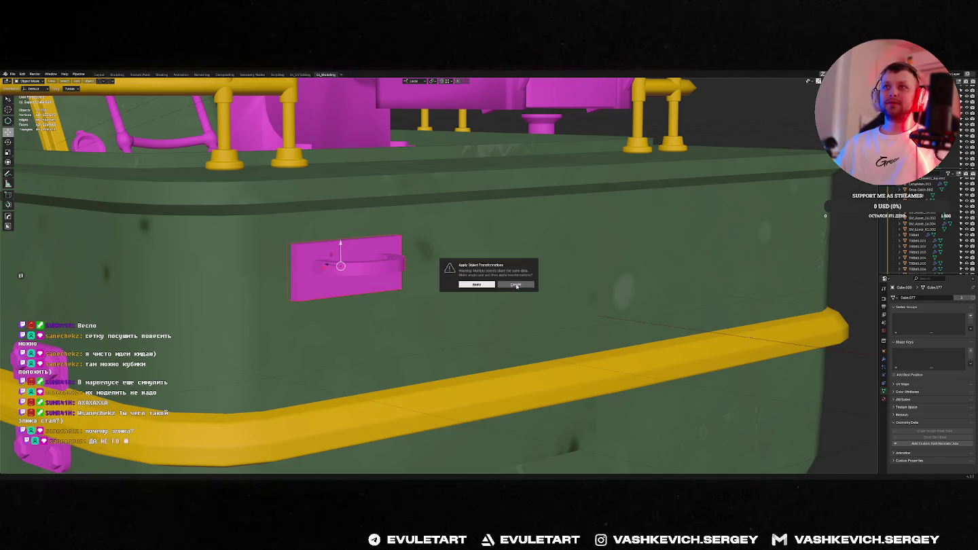
click(516, 285)
scroll(516, 286, down, 7)
Delete the selected bracket, then select and frame the small bracket object.
key(x)
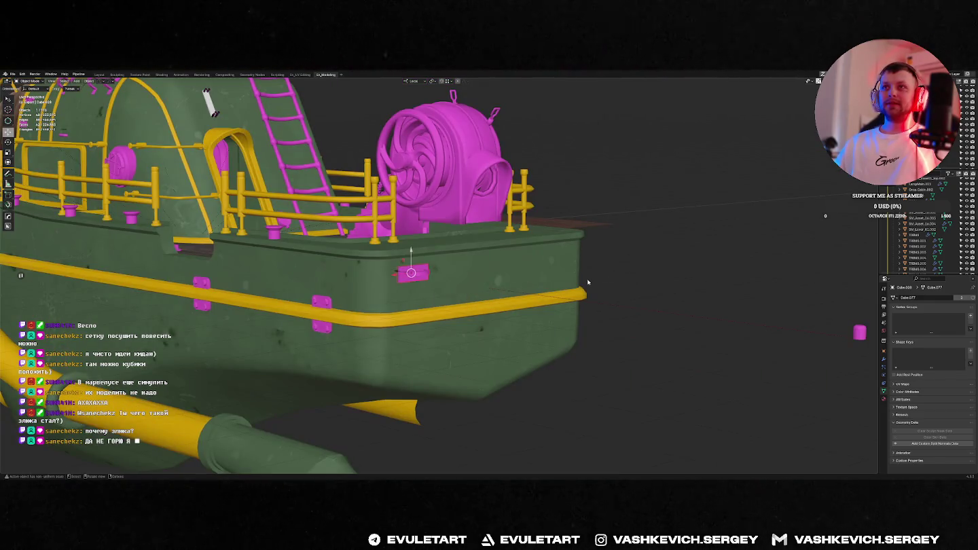
key(Delete)
key(Home)
click(694, 312)
key(KP_Decimal)
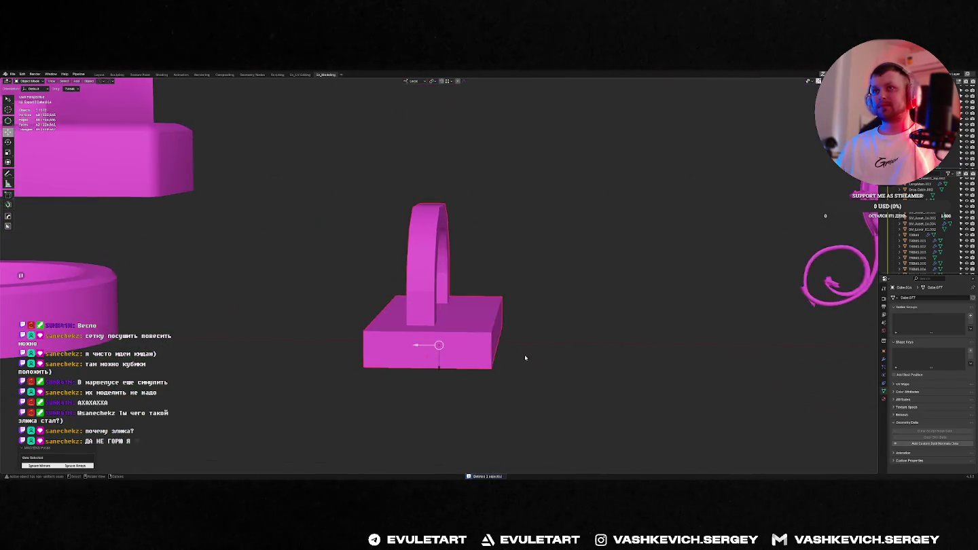
Bevel two edges of the bracket's base in Edit Mode.
key(Tab)
key(ctrl+b)
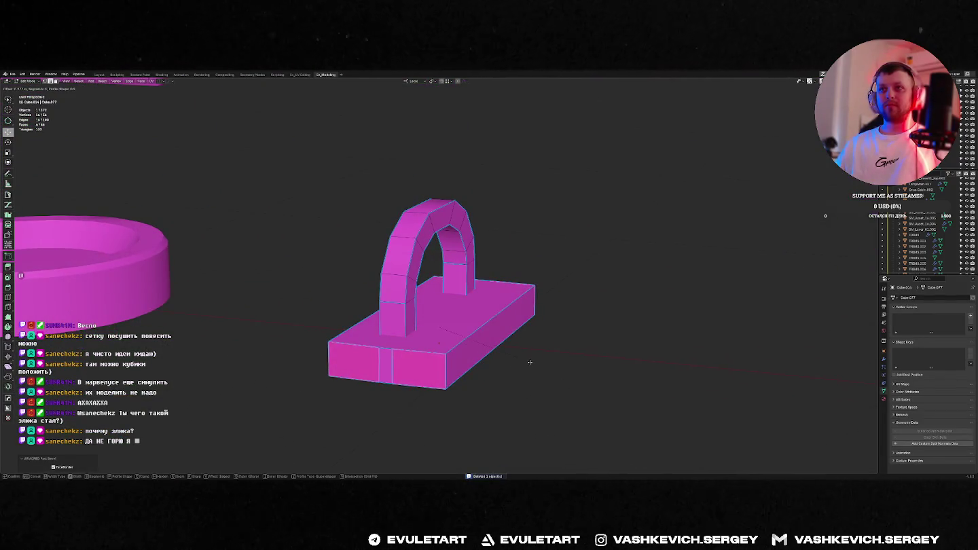
click(488, 333)
key(Tab)
key(ctrl+a)
click(458, 345)
key(Tab)
key(ctrl+b)
click(498, 354)
key(Tab)
Pull back to a front view of the scattered parts and start moving the bracket.
middle_drag(539, 207, 436, 221)
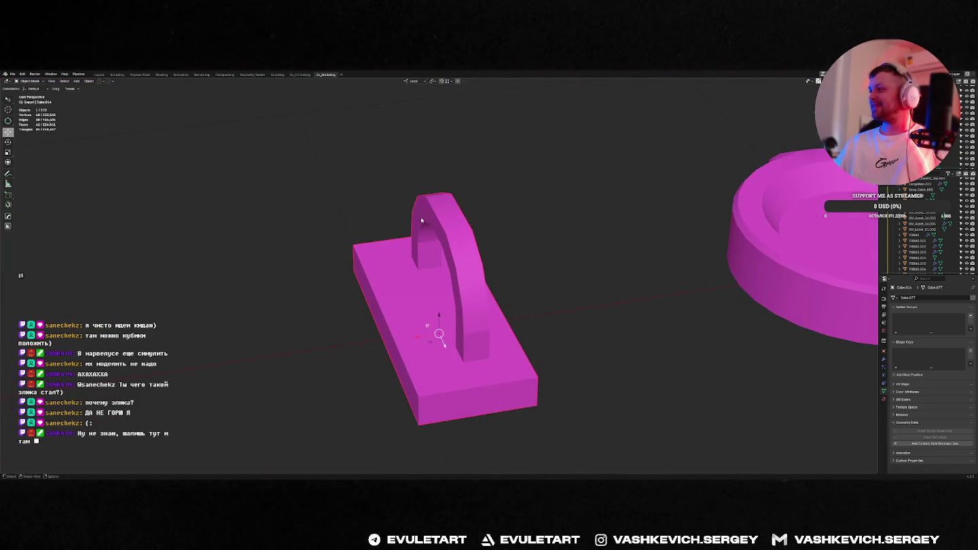
scroll(425, 221, down, 3)
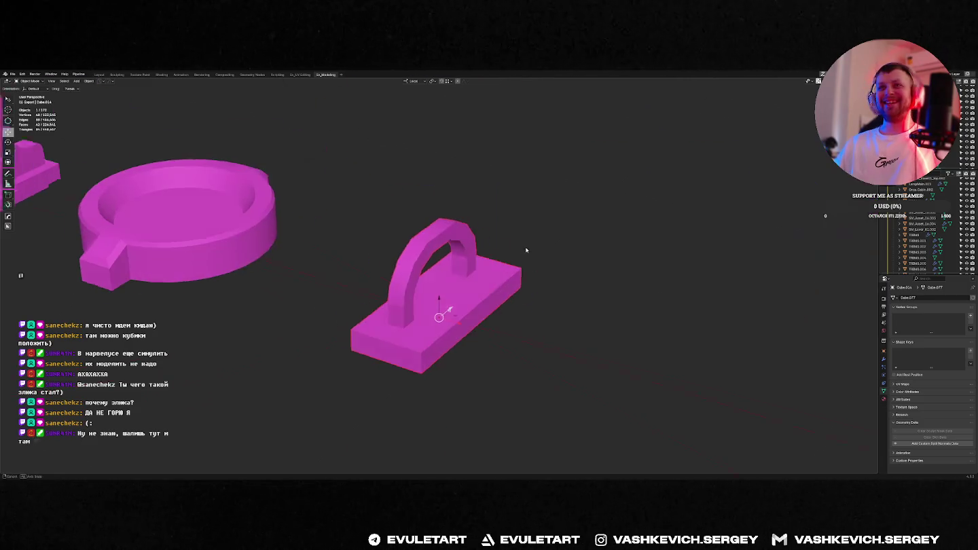
middle_drag(448, 265, 458, 298)
scroll(465, 294, down, 5)
key(KP_1)
key(g)
scroll(529, 231, down, 4)
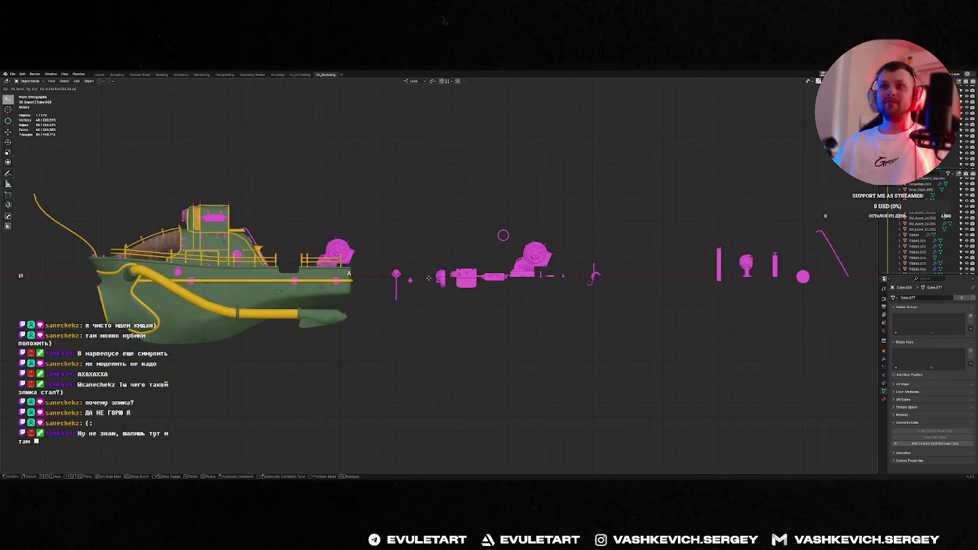
Rotate the bracket and slide it along its local Y axis onto the stern.
click(428, 278)
key(f)
key(r)
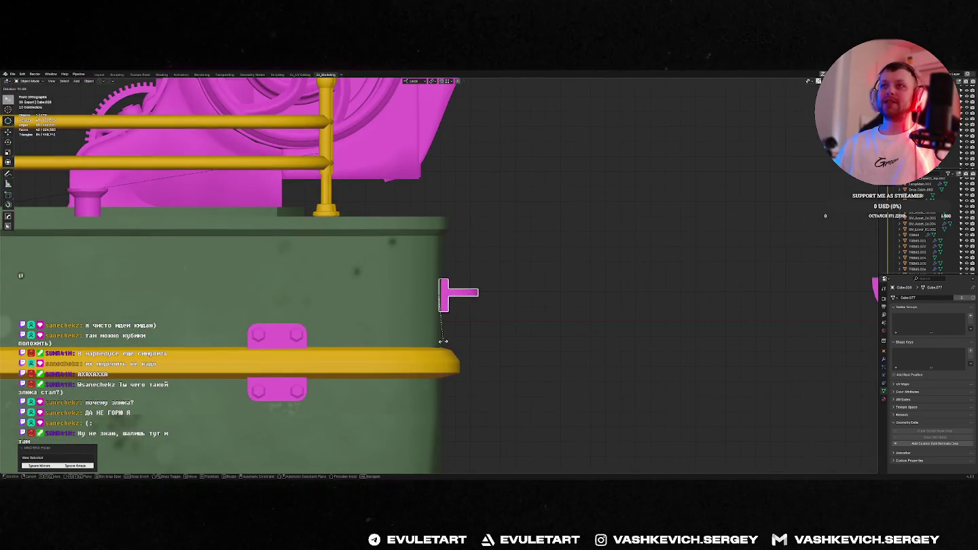
click(443, 341)
scroll(443, 341, up, 2)
scroll(461, 306, up, 2)
mouse_move(475, 305)
middle_down()
mouse_move(511, 275)
mouse_move(384, 283)
mouse_move(474, 292)
middle_up()
scroll(512, 275, down, 3)
key(g)
key(y)
key(y)
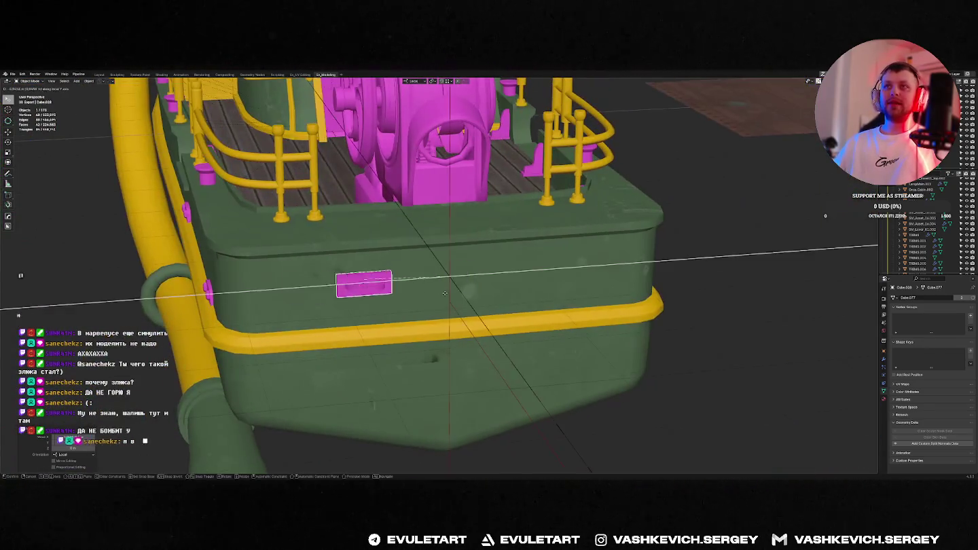
click(399, 290)
Slide the magenta panel along local Y, then adjust its height along Z.
scroll(367, 299, up, 3)
mouse_move(376, 290)
middle_down()
mouse_move(532, 254)
mouse_move(468, 304)
middle_up()
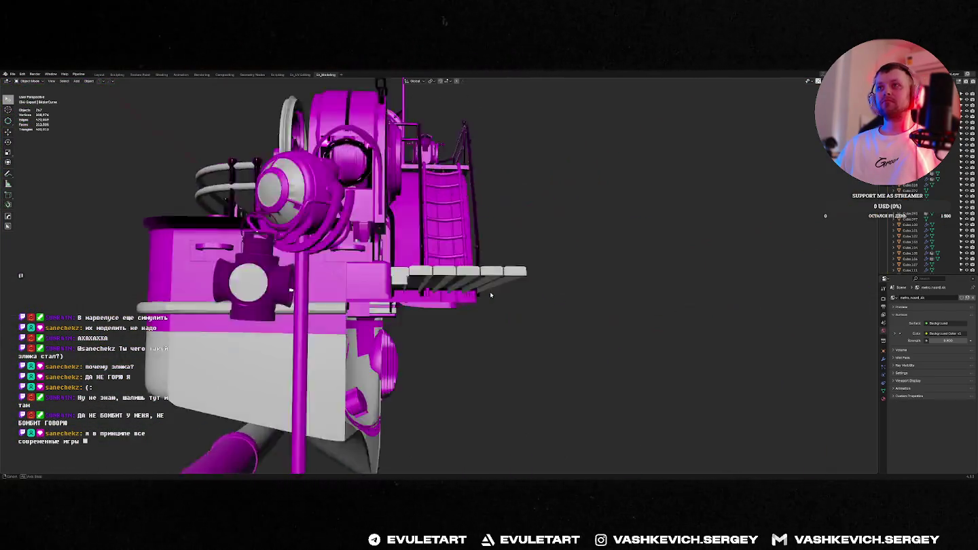
scroll(467, 306, up, 4)
scroll(465, 307, up, 3)
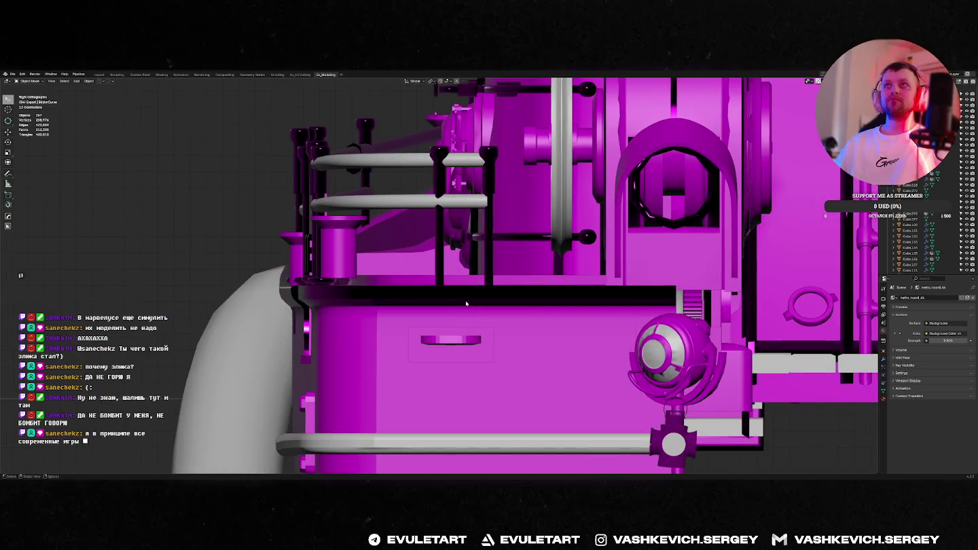
key(g)
key(y)
key(y)
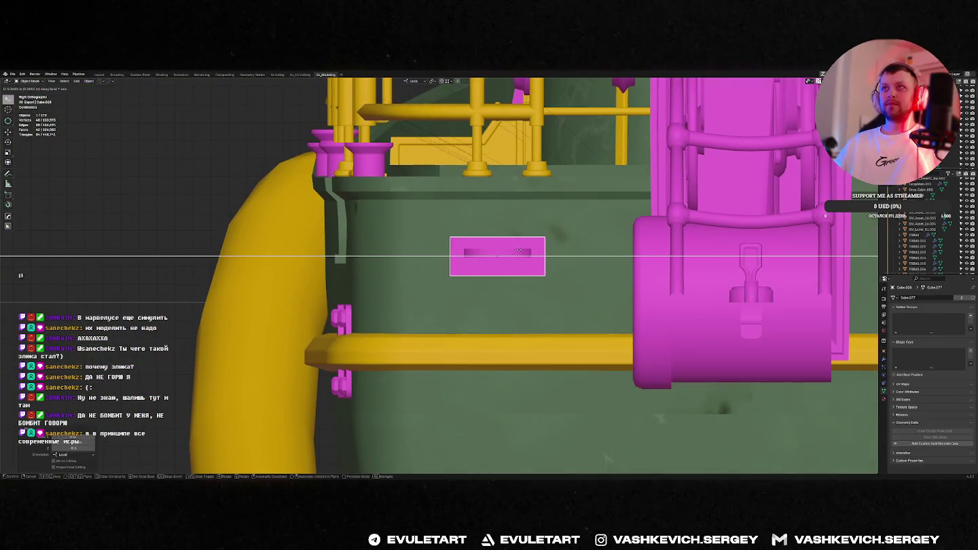
click(512, 249)
mouse_move(513, 249)
middle_down()
mouse_move(575, 267)
mouse_move(545, 226)
middle_up()
key(g)
key(z)
key(z)
click(576, 267)
Bevel the bracket's edges with 3 segments in Edit Mode.
key(Tab)
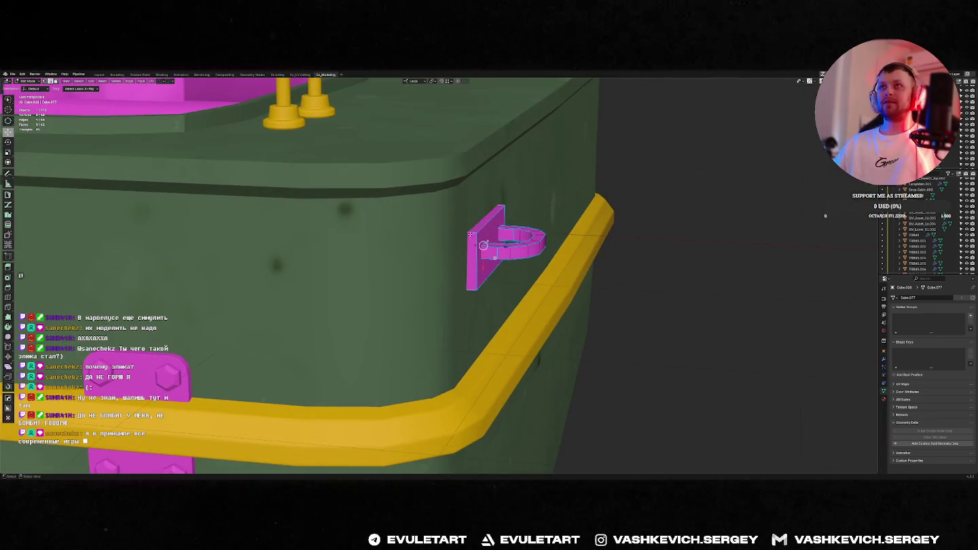
scroll(545, 226, up, 3)
key(ctrl+b)
click(549, 224)
key(Tab)
scroll(549, 224, down, 5)
mouse_move(549, 224)
middle_down()
mouse_move(518, 273)
mouse_move(530, 255)
middle_up()
scroll(556, 262, up, 2)
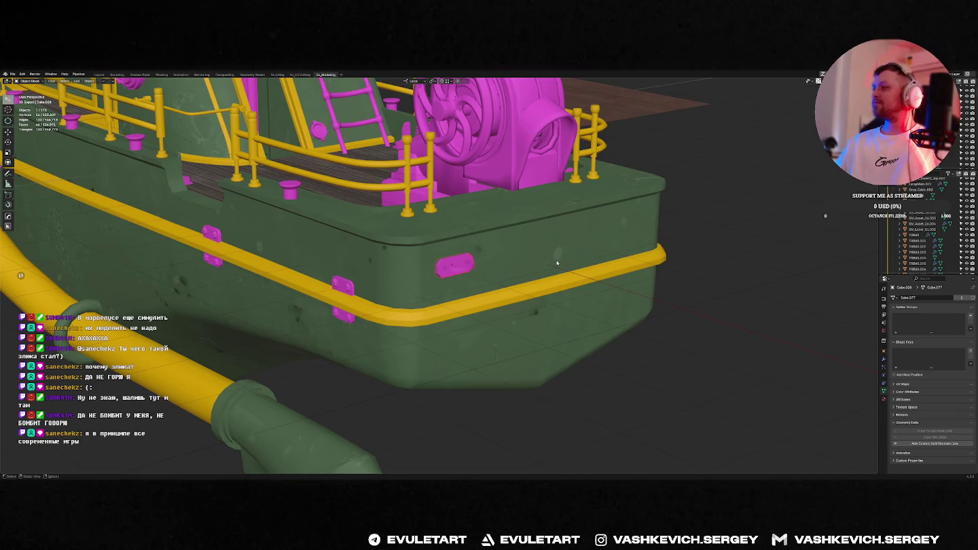
middle_drag(566, 254, 550, 259)
scroll(545, 262, down, 1)
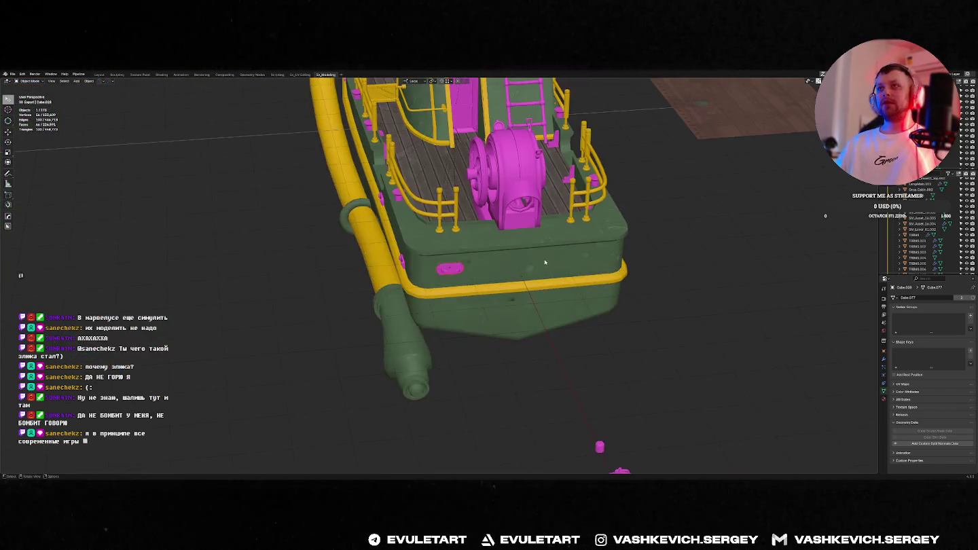
Mirror the handle plate to the hull's opposite side using a new empty.
key(ctrl+a)
click(504, 263)
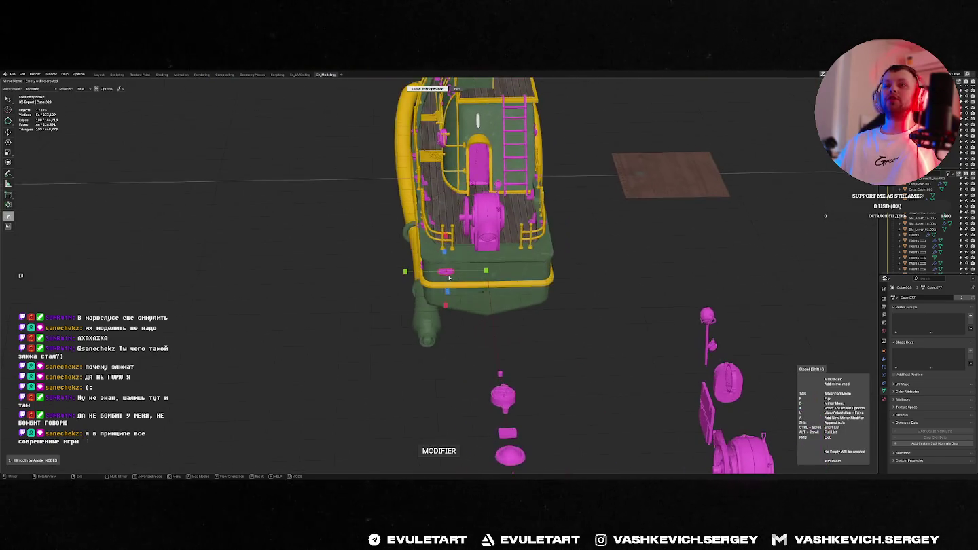
key(Tab)
click(437, 176)
key(KP_3)
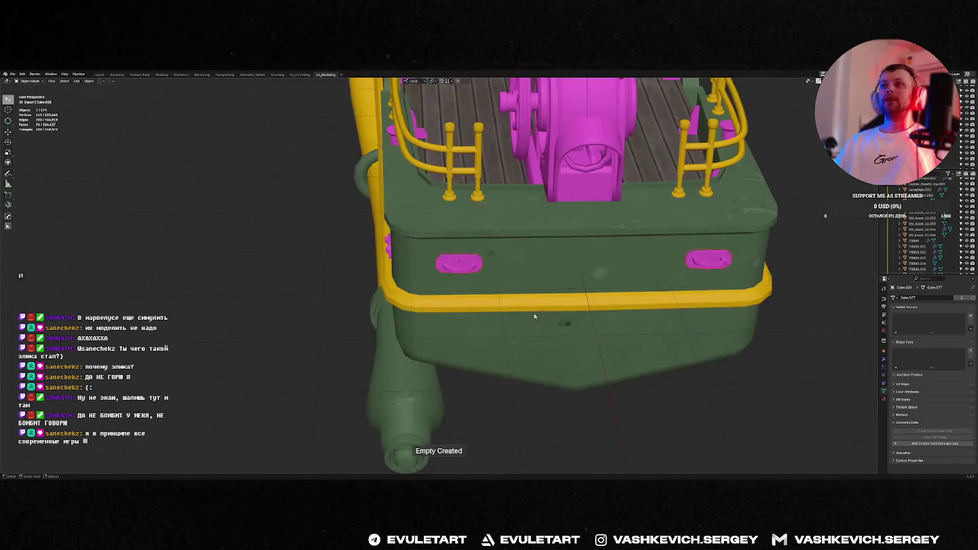
mouse_move(532, 291)
middle_down()
mouse_move(522, 369)
mouse_move(527, 216)
middle_up()
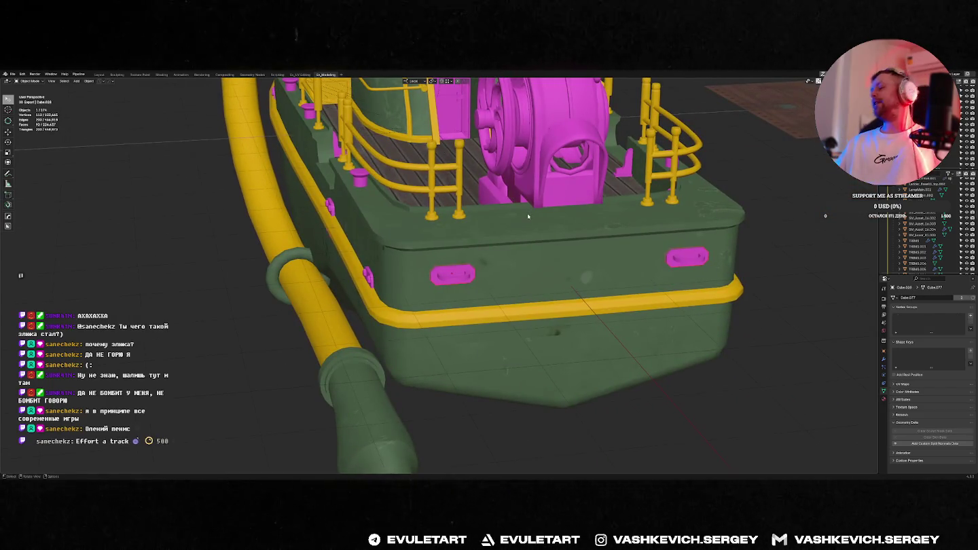
scroll(528, 216, down, 3)
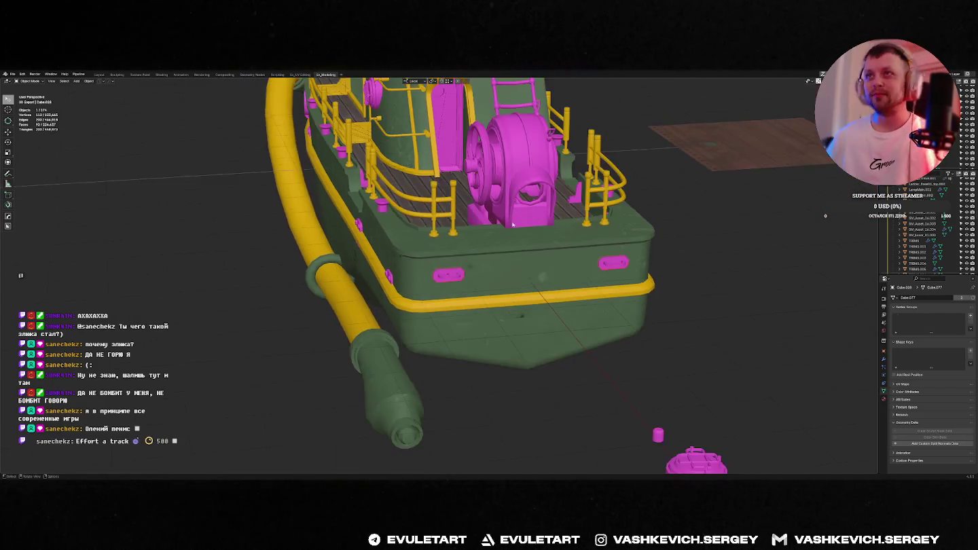
Duplicate the pink plate along local Y and place the copy.
key(shift+d)
key(y)
key(y)
click(544, 270)
key(ctrl+e)
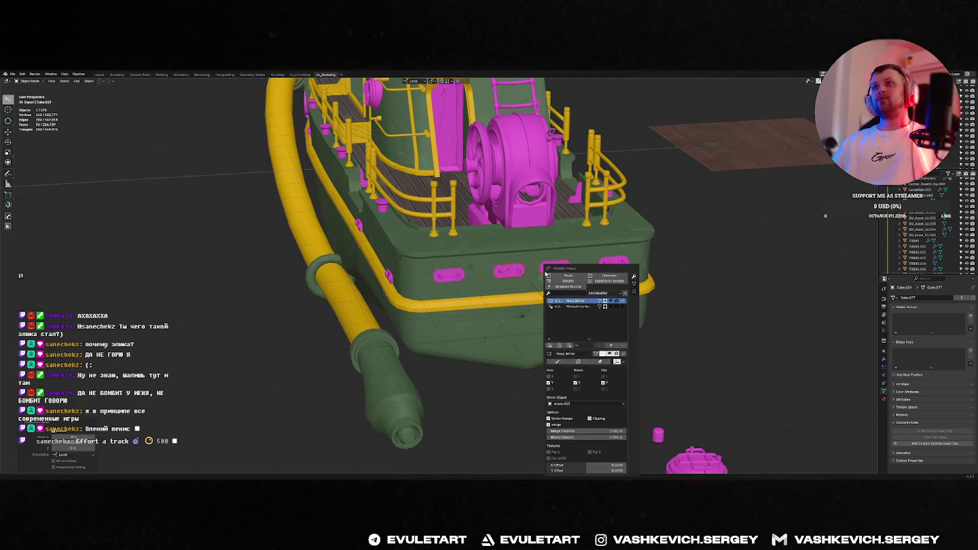
Duplicate the pink plate along Y, then along X, to make three plates under the yellow rail.
mouse_move(584, 258)
middle_down()
mouse_move(532, 251)
mouse_move(583, 239)
mouse_move(601, 267)
middle_up()
key(shift+d)
key(y)
key(y)
click(532, 251)
scroll(583, 239, up, 3)
key(shift+d)
key(x)
key(x)
click(614, 273)
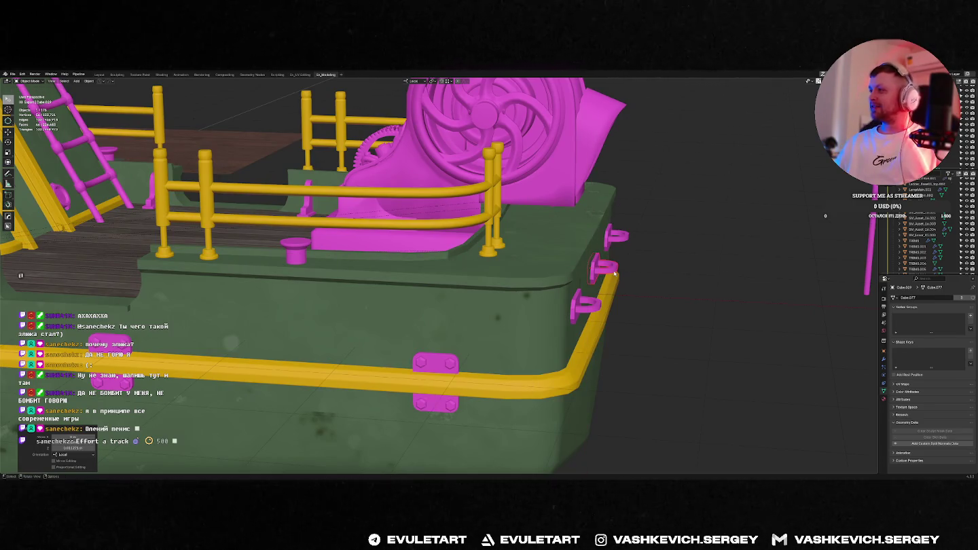
right_click(614, 274)
mouse_move(615, 273)
middle_down()
mouse_move(611, 258)
mouse_move(608, 267)
middle_up()
scroll(606, 263, up, 3)
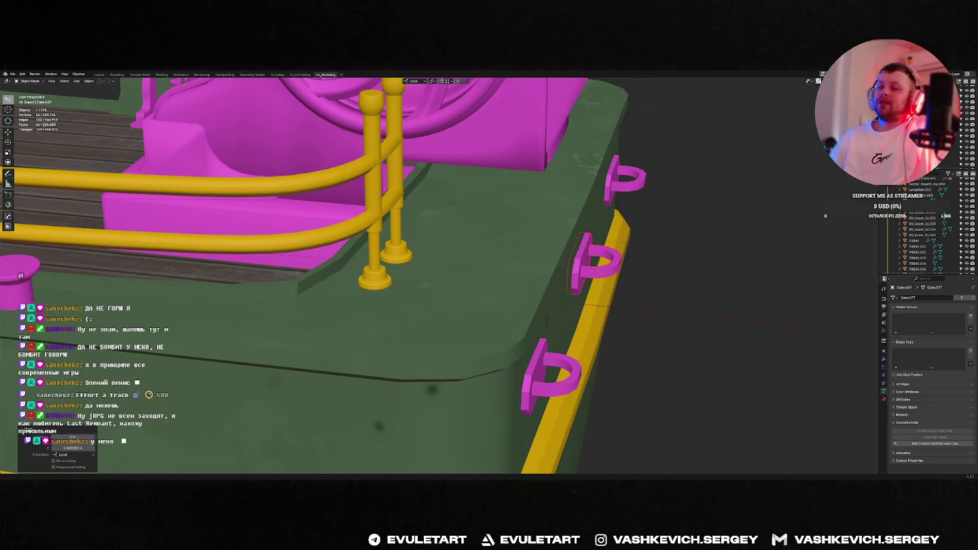
mouse_move(706, 285)
middle_down()
mouse_move(571, 278)
mouse_move(493, 302)
middle_up()
Select an edge ring on the pink fitting in Edit Mode and resize it.
key(Tab)
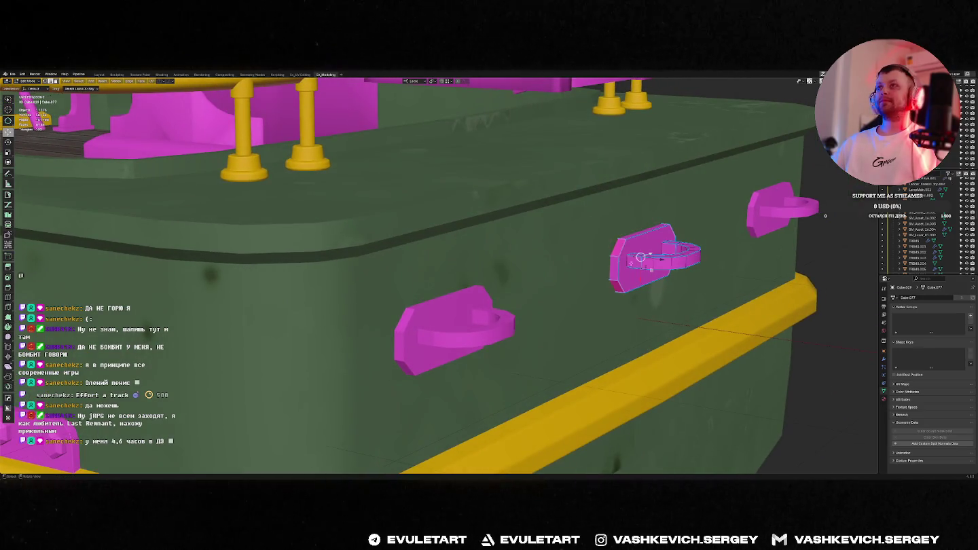
key(alt+r)
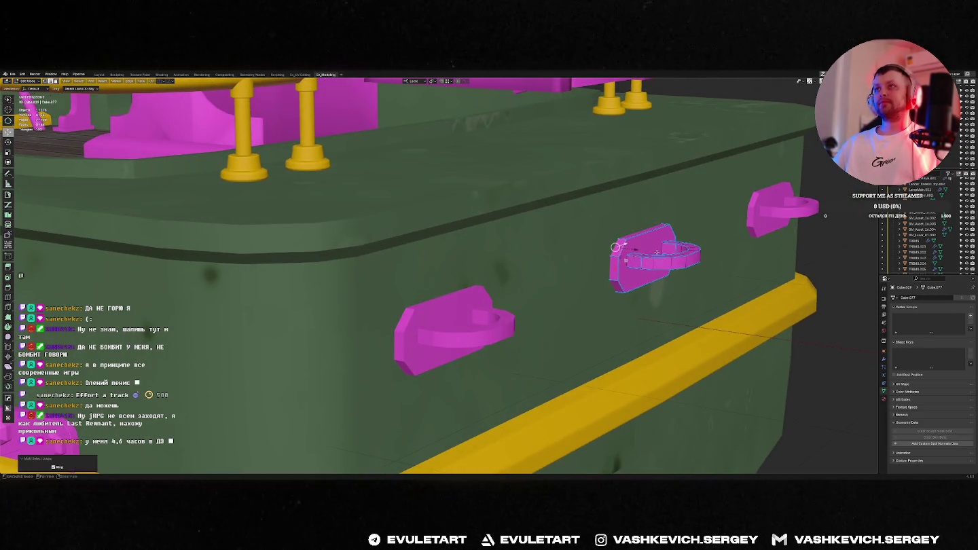
middle_drag(657, 252, 631, 256)
key(period)
click(681, 273)
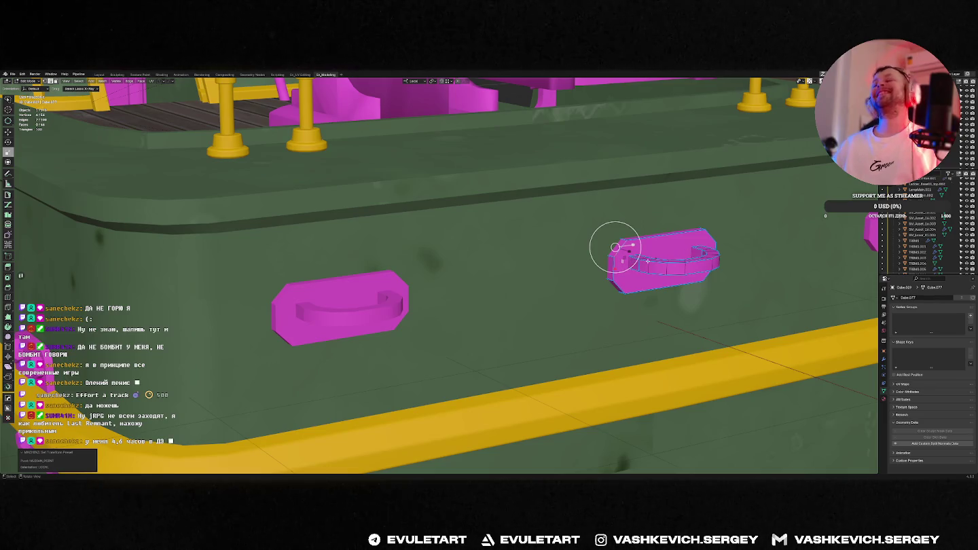
scroll(690, 235, up, 2)
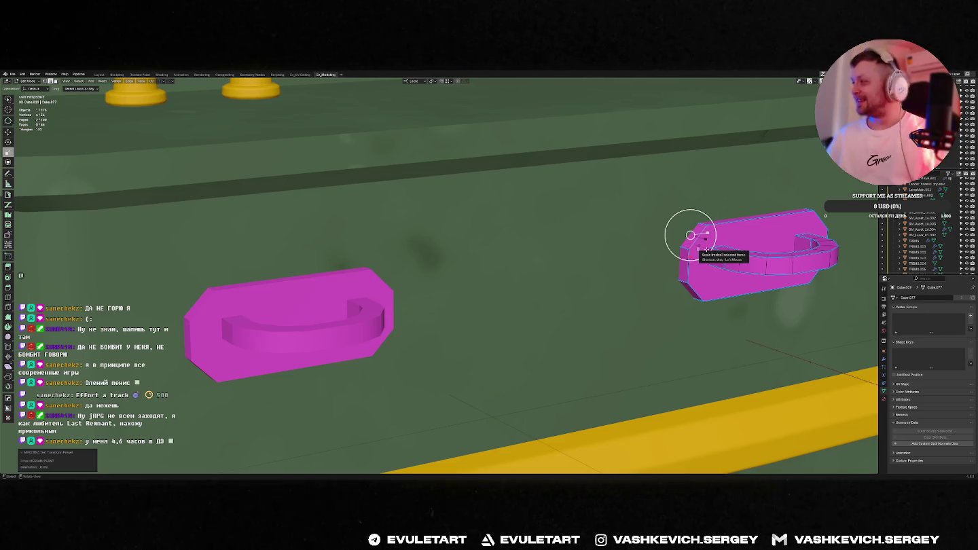
middle_drag(689, 235, 683, 279)
scroll(683, 278, down, 4)
key(Tab)
mouse_move(610, 289)
middle_down()
mouse_move(626, 308)
mouse_move(592, 303)
mouse_move(649, 332)
mouse_move(631, 319)
mouse_move(441, 306)
mouse_move(343, 325)
middle_up()
scroll(592, 303, down, 3)
Switch to the other Blender window and view the whole magenta boat.
key(alt+Tab)
click(638, 180)
middle_drag(611, 238, 568, 290)
scroll(584, 272, down, 5)
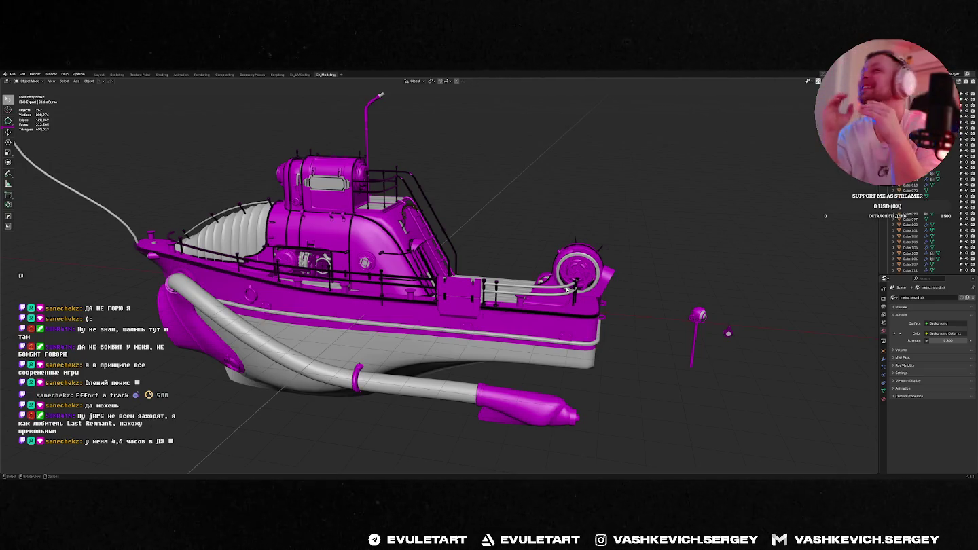
Inspect the exhaust pipe up close, selecting and then deselecting its ring.
middle_drag(567, 289, 597, 204)
scroll(602, 193, up, 4)
scroll(602, 193, down, 4)
middle_drag(611, 154, 620, 176)
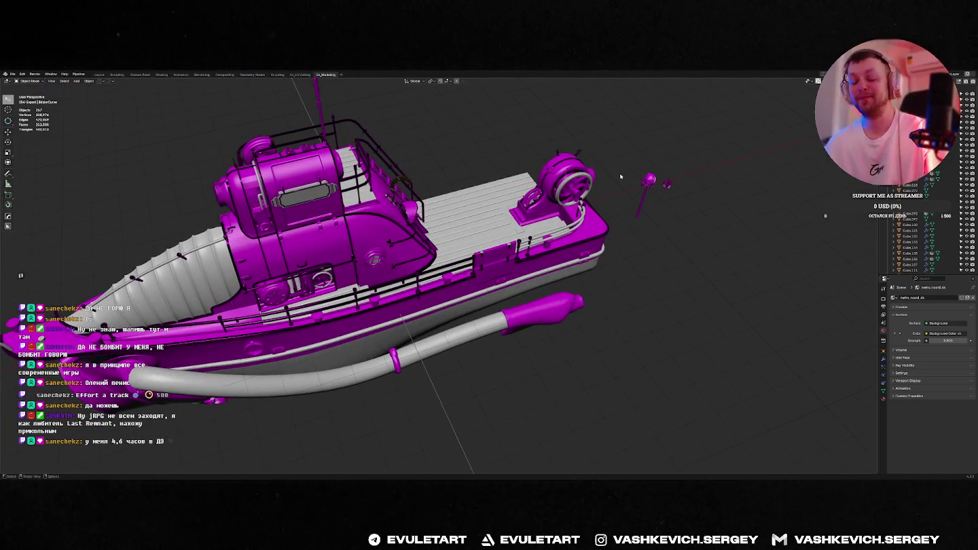
middle_drag(607, 179, 461, 225)
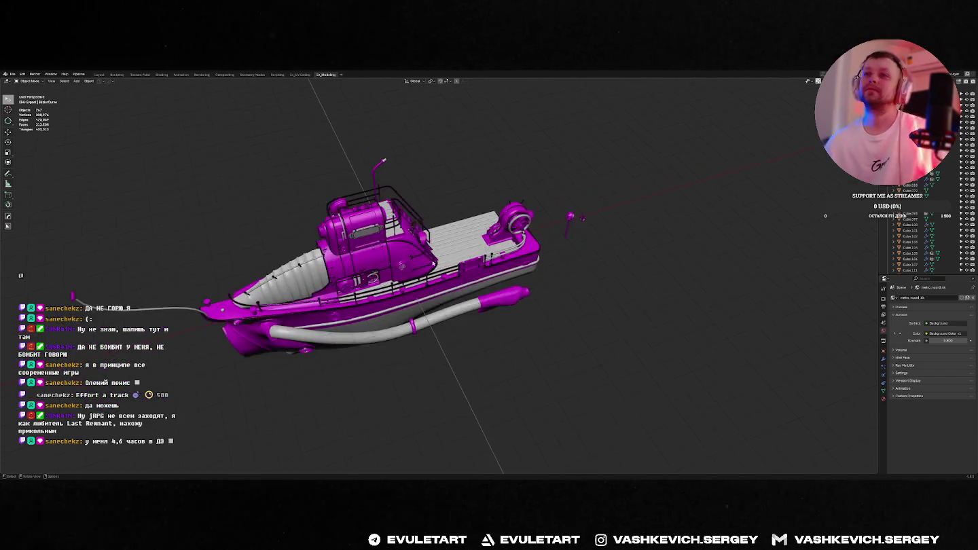
scroll(461, 225, up, 2)
scroll(461, 224, up, 4)
scroll(461, 225, down, 2)
click(392, 304)
scroll(407, 285, down, 4)
click(587, 247)
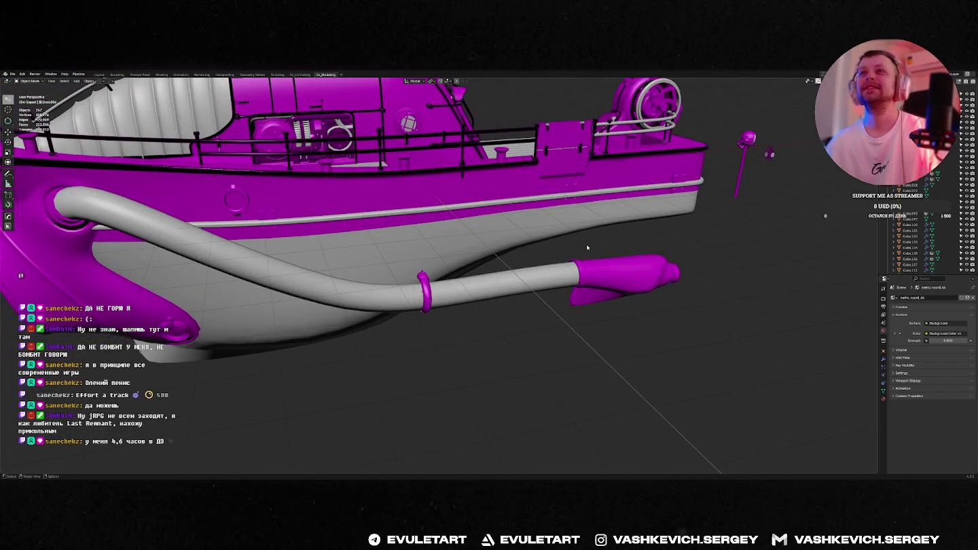
Bring up the open-windows list and turn the boat to a side-on view.
mouse_move(494, 235)
middle_down()
mouse_move(372, 171)
mouse_move(375, 188)
middle_up()
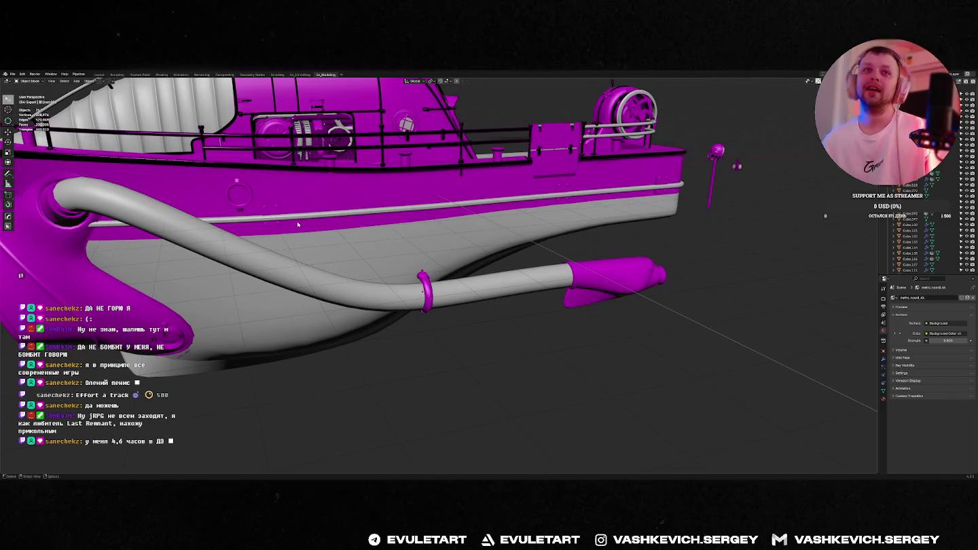
key(alt+Tab)
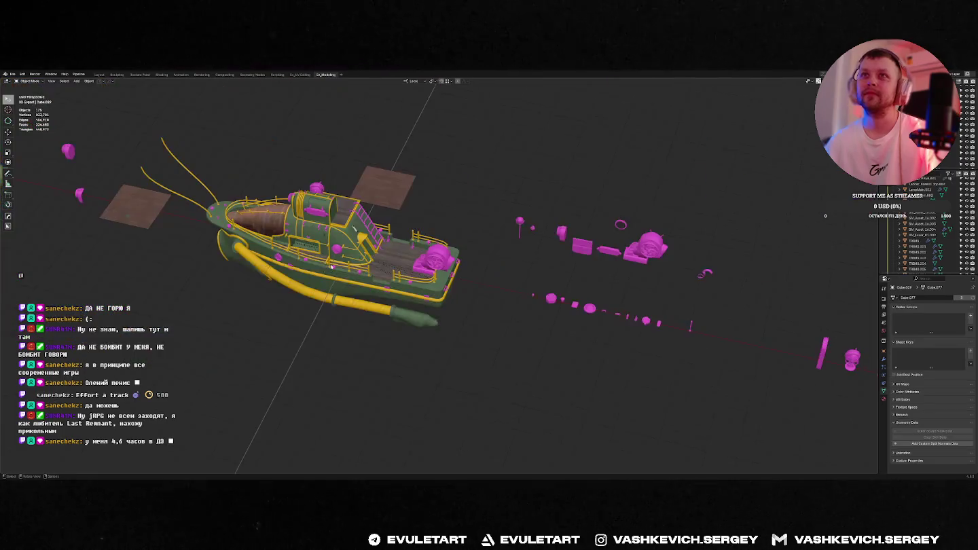
middle_drag(371, 176, 313, 327)
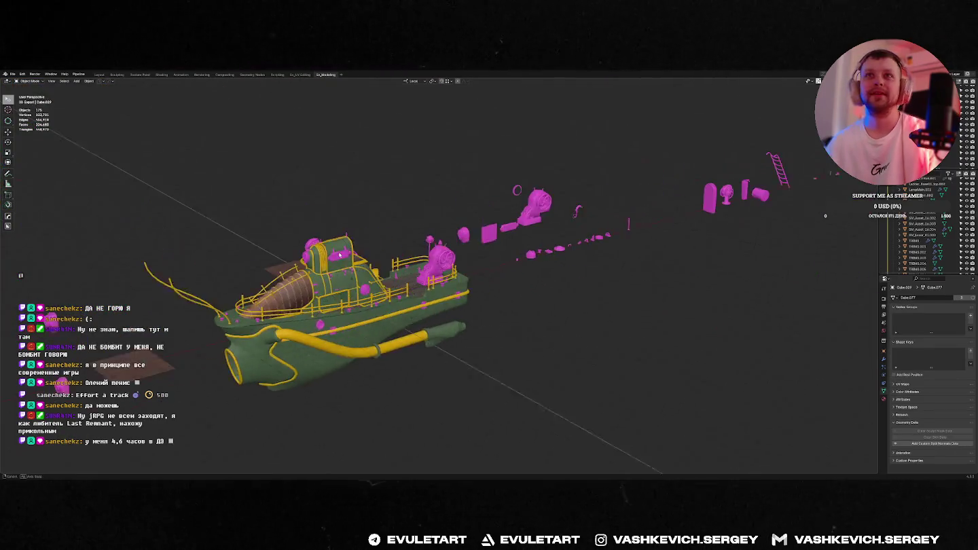
Move the round magenta fitting against the hull in front orthographic view.
click(314, 327)
key(KP_1)
key(g)
click(377, 281)
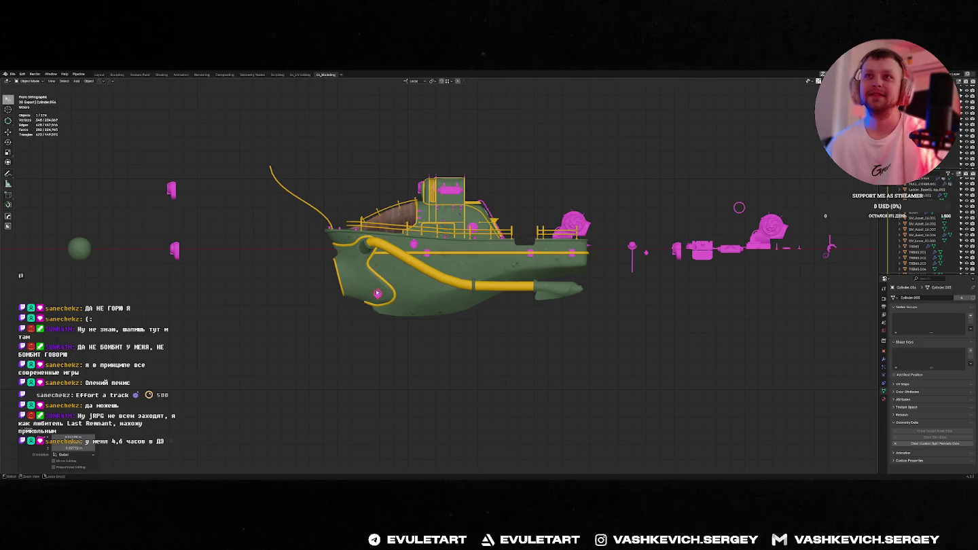
key(KP_Decimal)
key(shift+s)
click(410, 288)
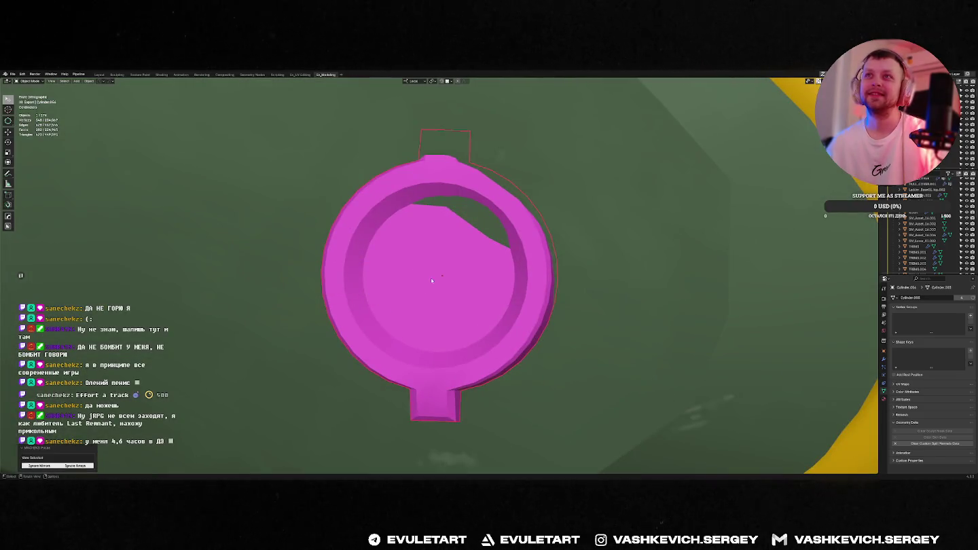
key(g)
click(440, 258)
mouse_move(440, 259)
middle_down()
mouse_move(500, 275)
mouse_move(417, 294)
mouse_move(480, 266)
middle_up()
scroll(519, 277, down, 5)
scroll(417, 294, down, 5)
Reposition the fitting, scale it slightly larger and reorient it onto the hull.
key(KP_1)
key(g)
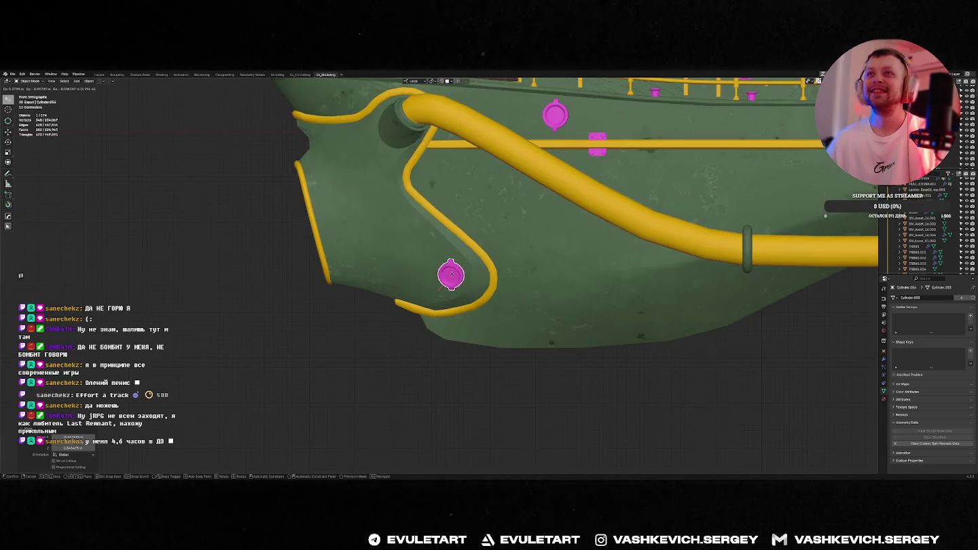
scroll(446, 274, up, 5)
scroll(446, 274, down, 5)
middle_drag(446, 275, 674, 294)
key(s)
click(516, 292)
key(g)
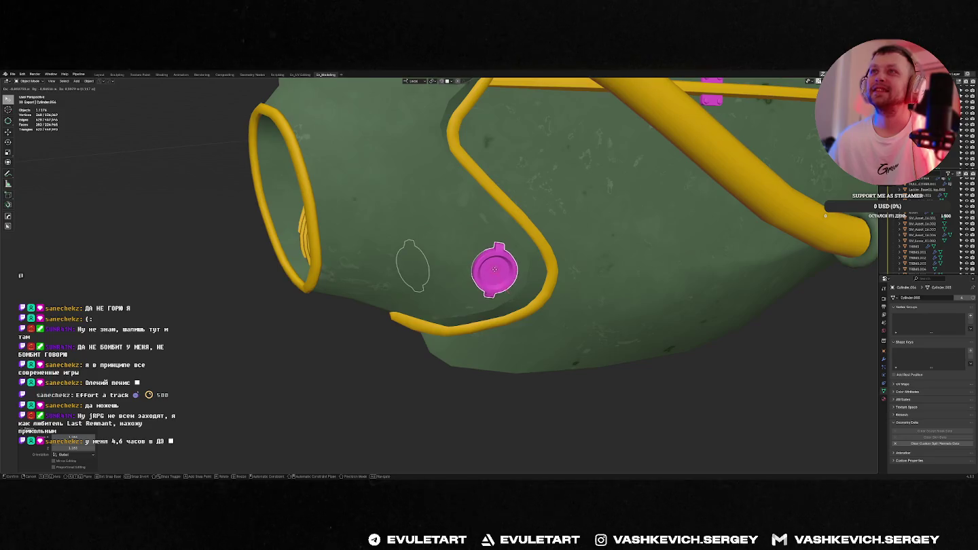
click(493, 272)
scroll(494, 272, down, 3)
mouse_move(494, 272)
middle_down()
mouse_move(514, 284)
mouse_move(560, 278)
middle_up()
Use the move and rotate gizmos to slide both magenta fittings along their local axis.
key(w)
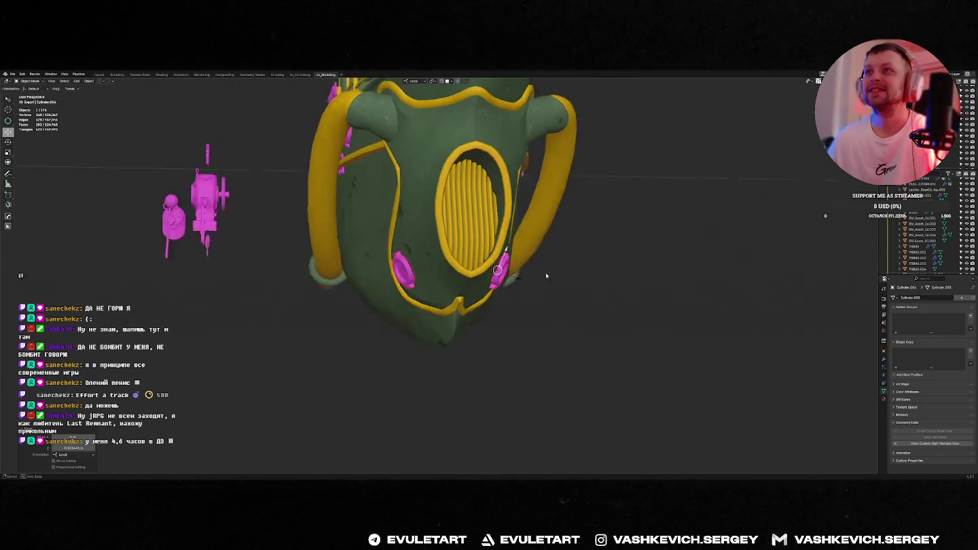
key(e)
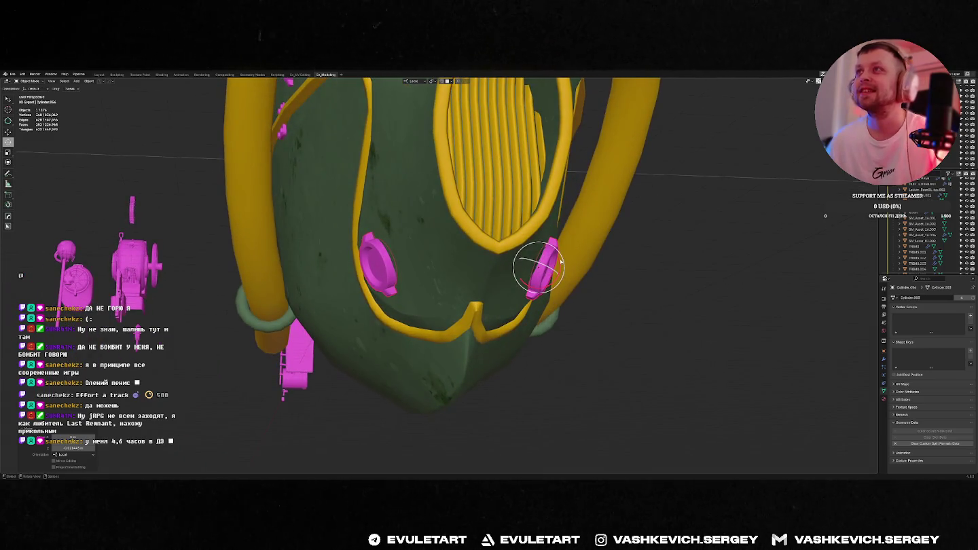
scroll(560, 265, up, 3)
scroll(564, 279, up, 2)
middle_drag(612, 352, 597, 320)
key(w)
drag(579, 288, 573, 285)
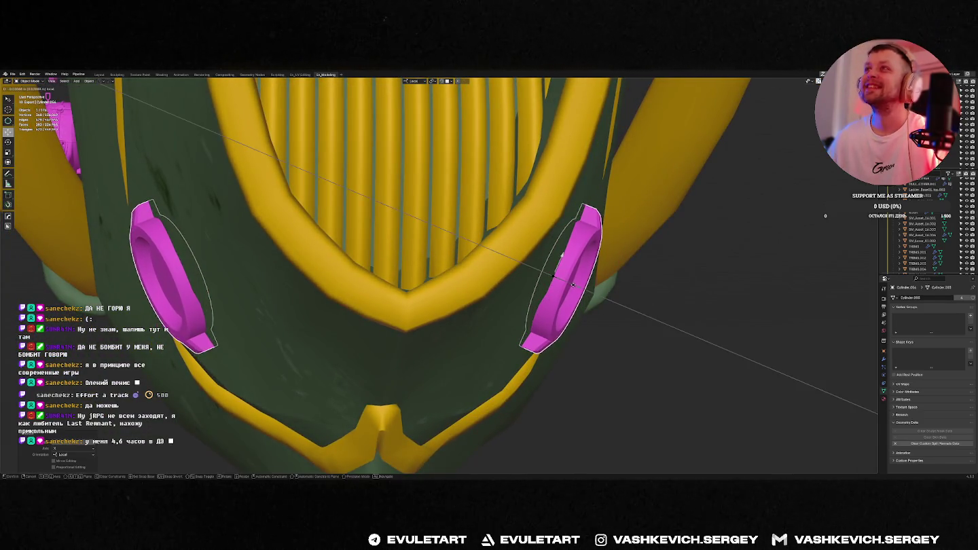
click(573, 285)
scroll(650, 268, down, 5)
middle_drag(650, 268, 493, 362)
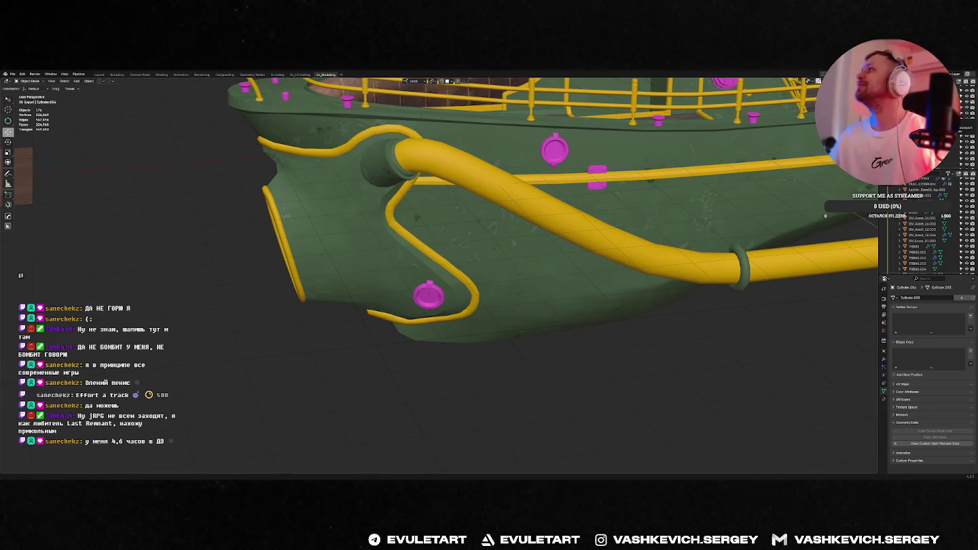
key(alt+Tab)
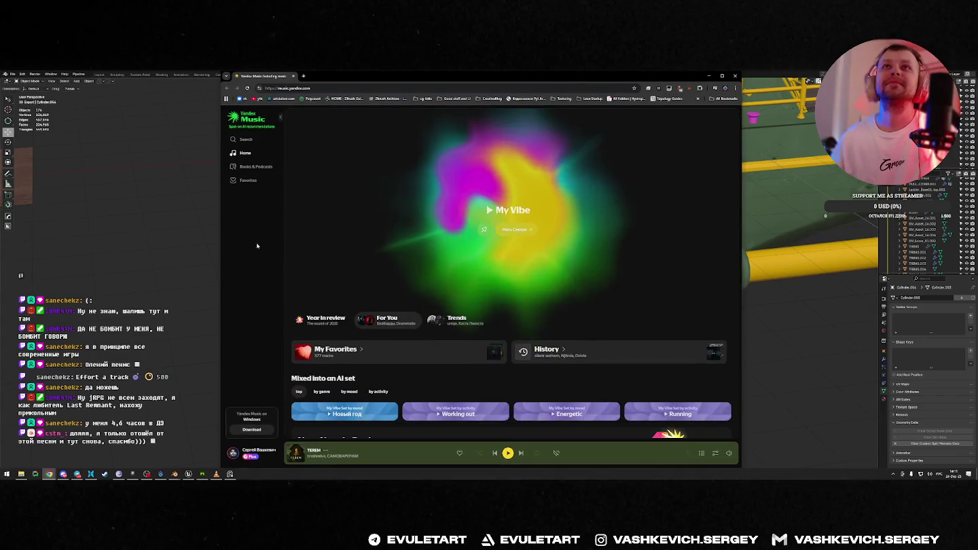
Add the top search result in Yandex Music to My Favorites.
click(246, 139)
text(олений пенис)
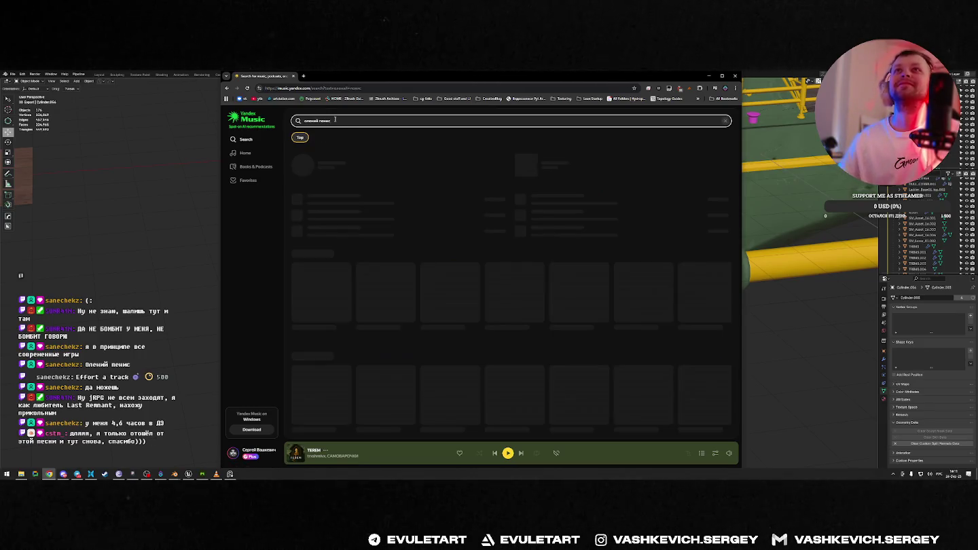
click(468, 165)
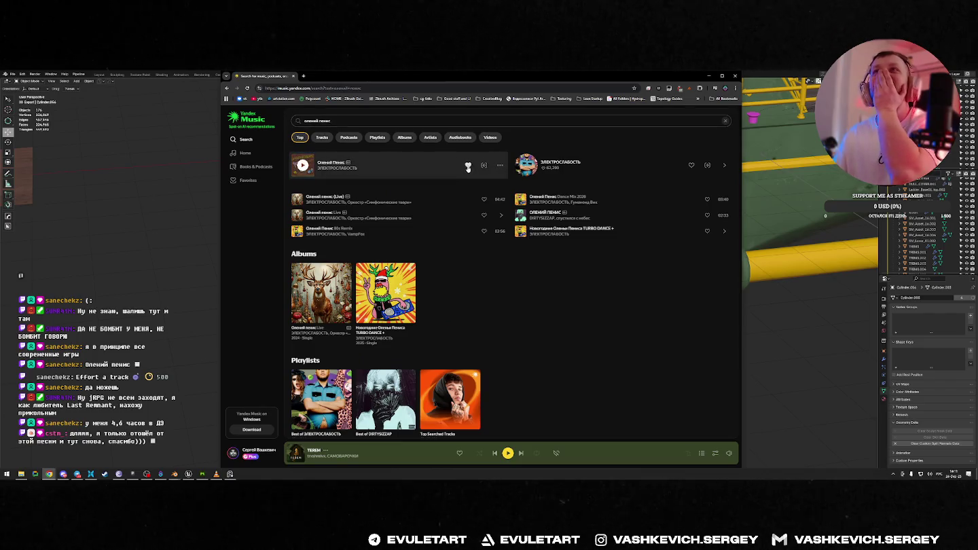
click(353, 123)
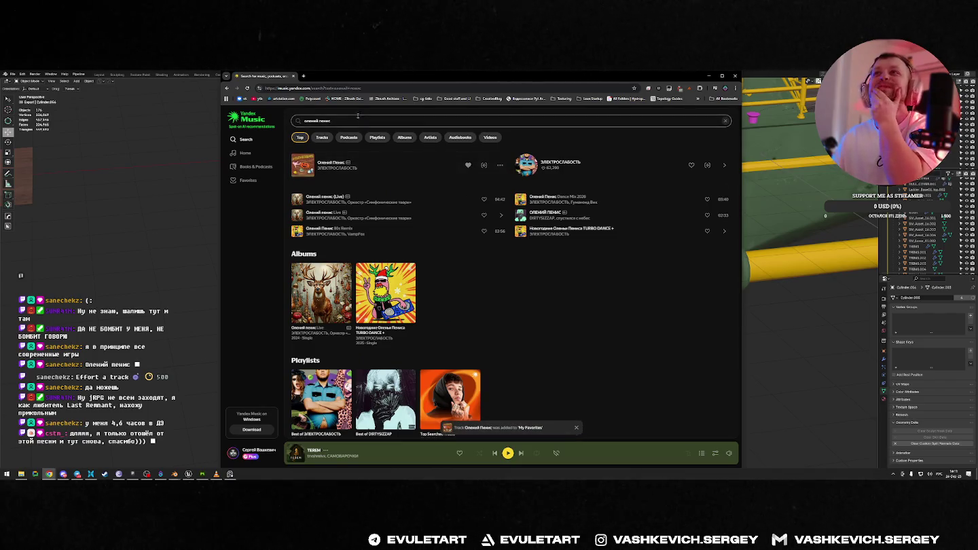
key(alt+Tab)
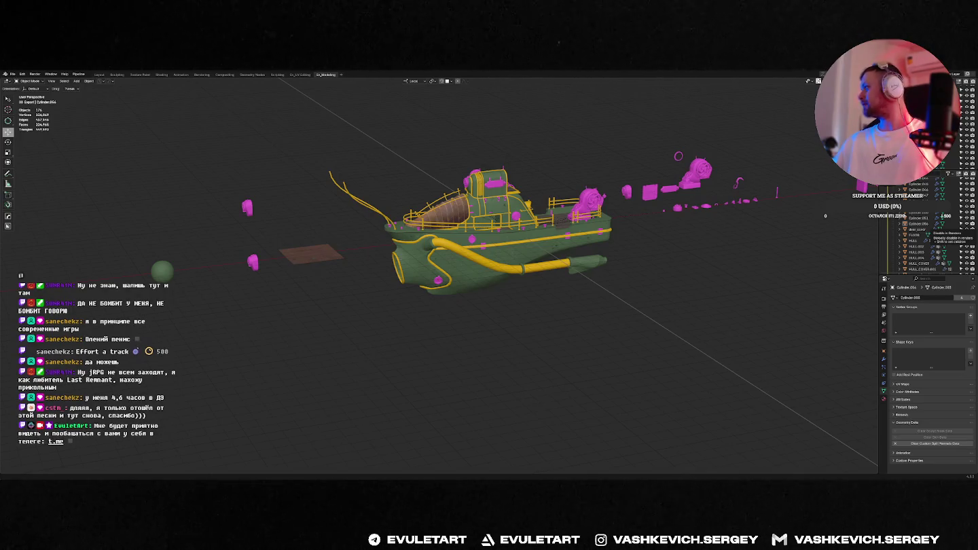
Save the tugboat scene in Blender with Ctrl+S.
scroll(532, 306, up, 5)
scroll(533, 306, down, 3)
key(ctrl+s)
click(543, 305)
scroll(532, 306, down, 3)
middle_drag(533, 306, 527, 331)
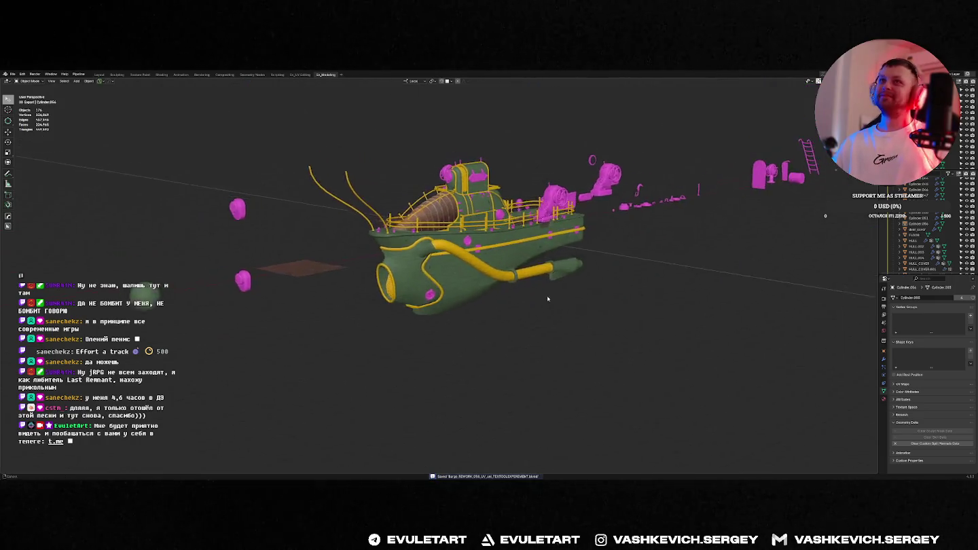
key(alt+Tab)
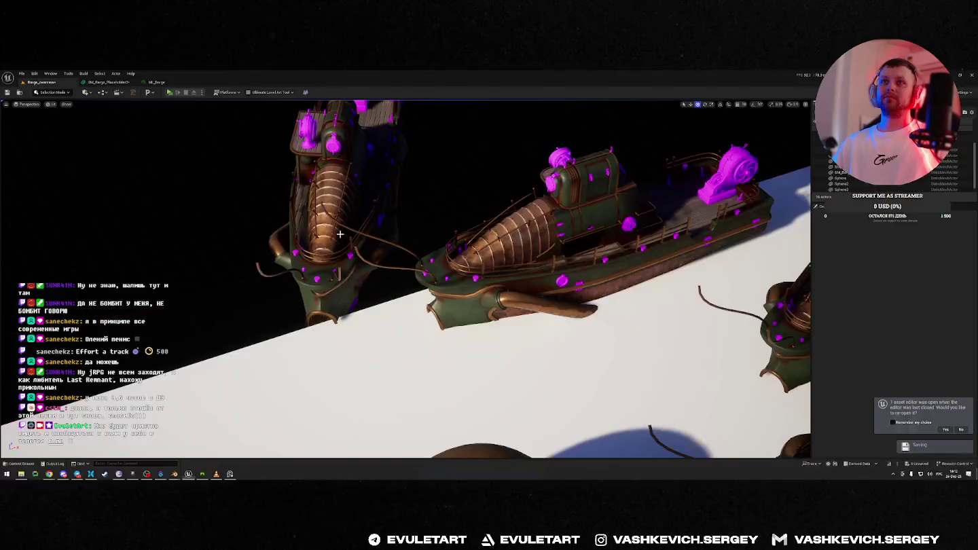
Decline reopening the asset editor in Unreal Engine and return to the Blender tugboat.
scroll(533, 295, down, 2)
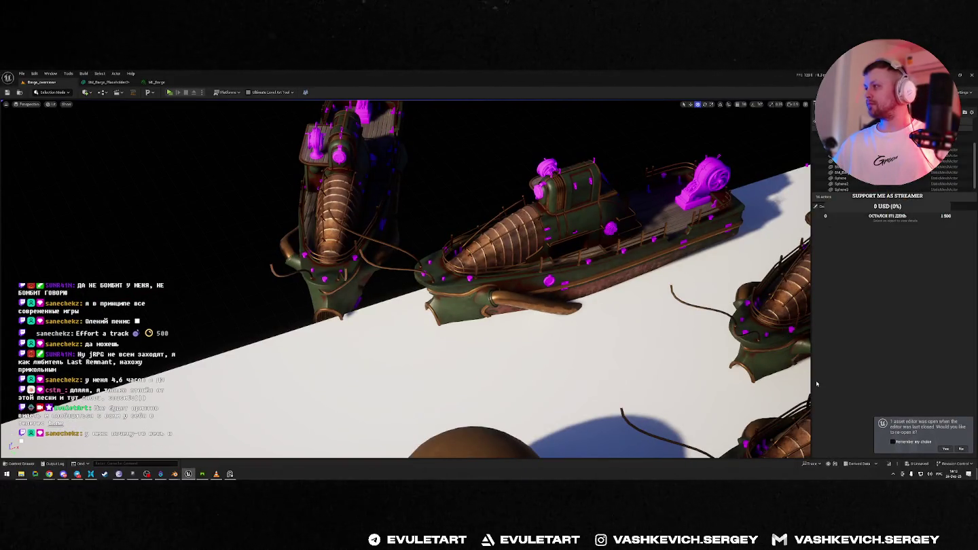
click(961, 447)
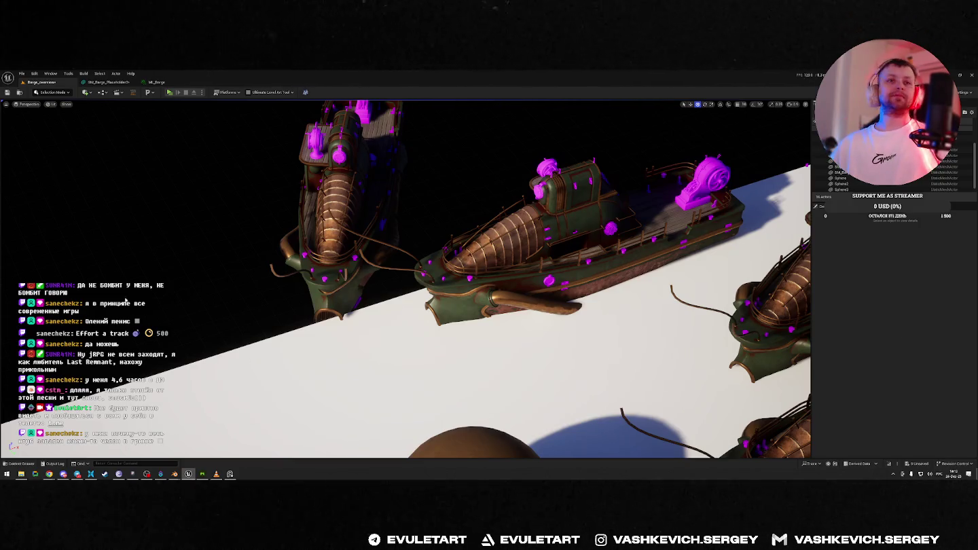
key(alt+Tab)
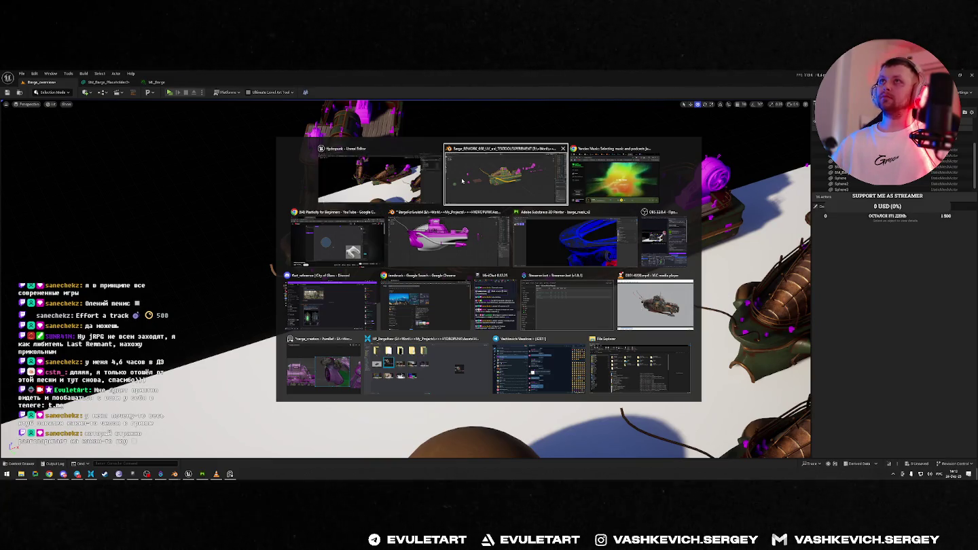
click(516, 193)
mouse_move(523, 233)
middle_down()
mouse_move(442, 228)
mouse_move(513, 233)
middle_up()
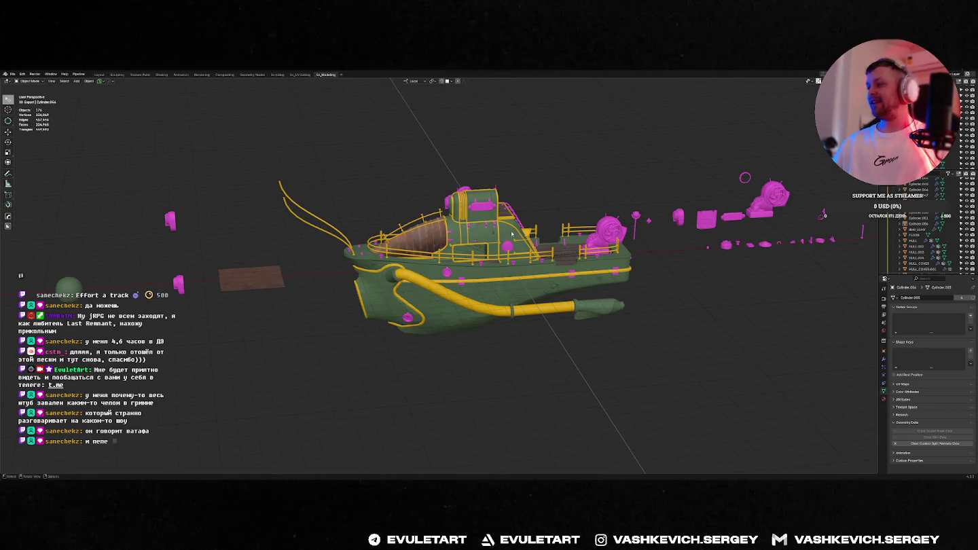
Orbit and zoom around the finished tugboat, then switch to the web browser.
scroll(445, 239, up, 5)
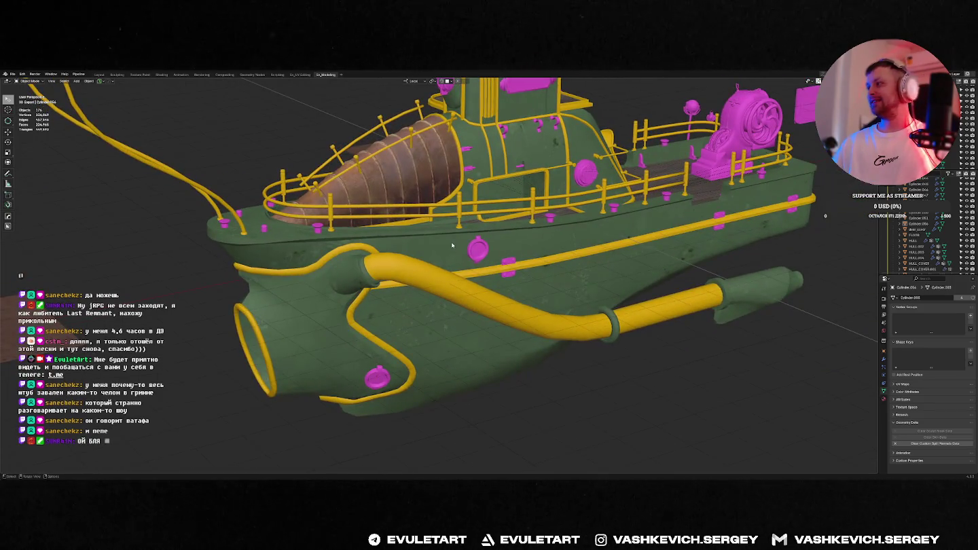
middle_drag(451, 244, 603, 309)
key(alt+Tab)
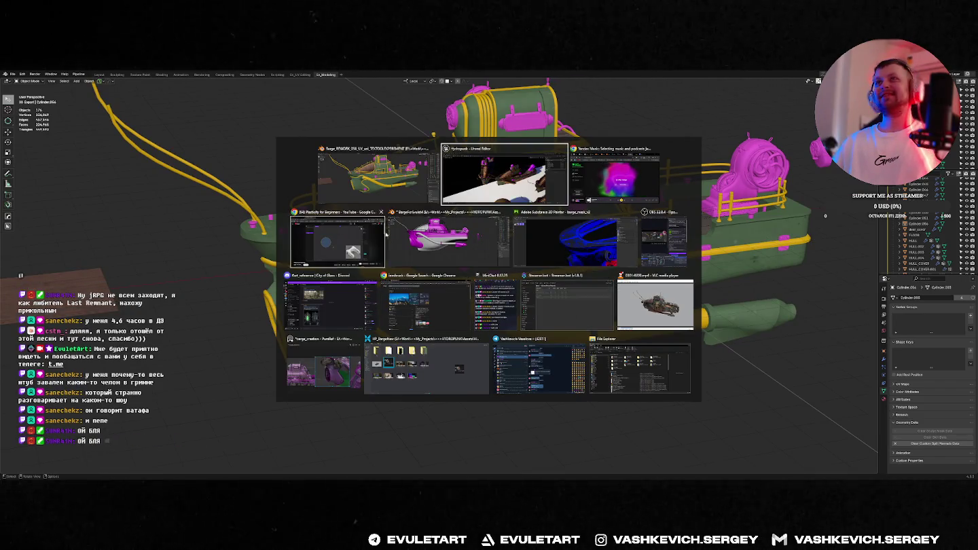
key(Escape)
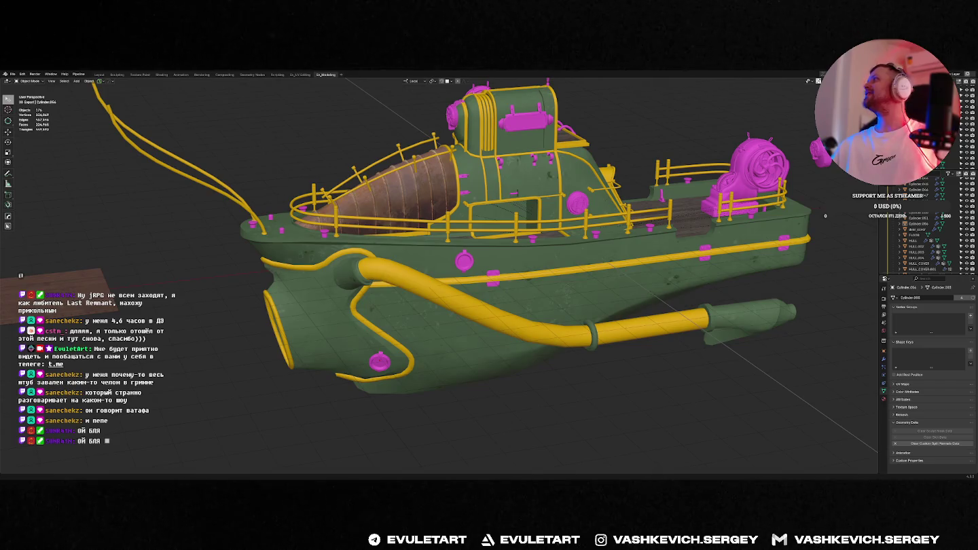
key(alt+Tab)
Go to youtube.com and start the kobasolo Evangelion opening cover video.
text(you)
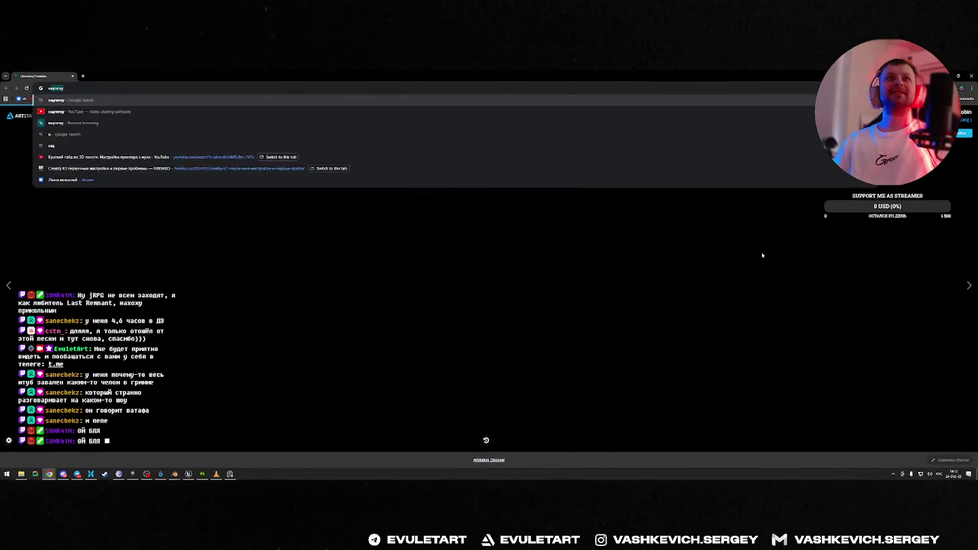
key(Return)
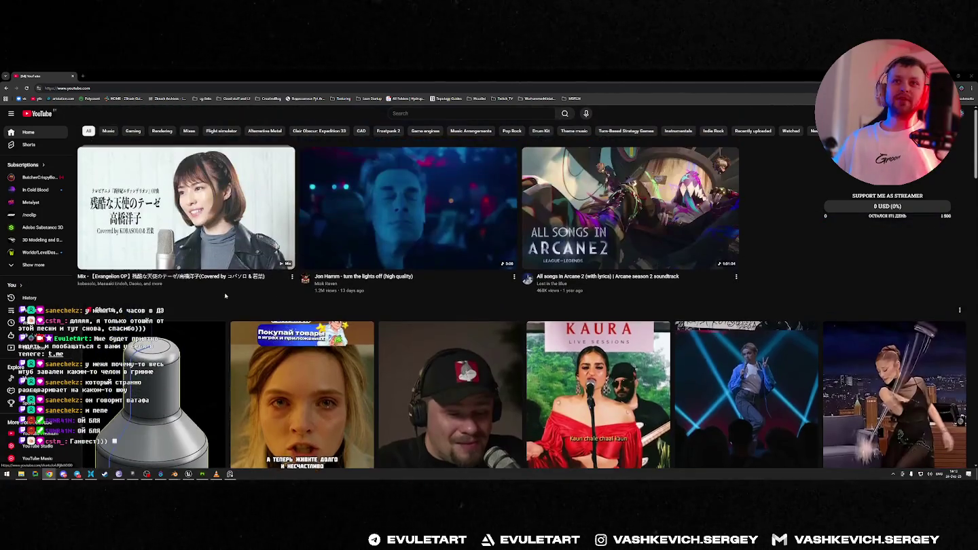
click(211, 198)
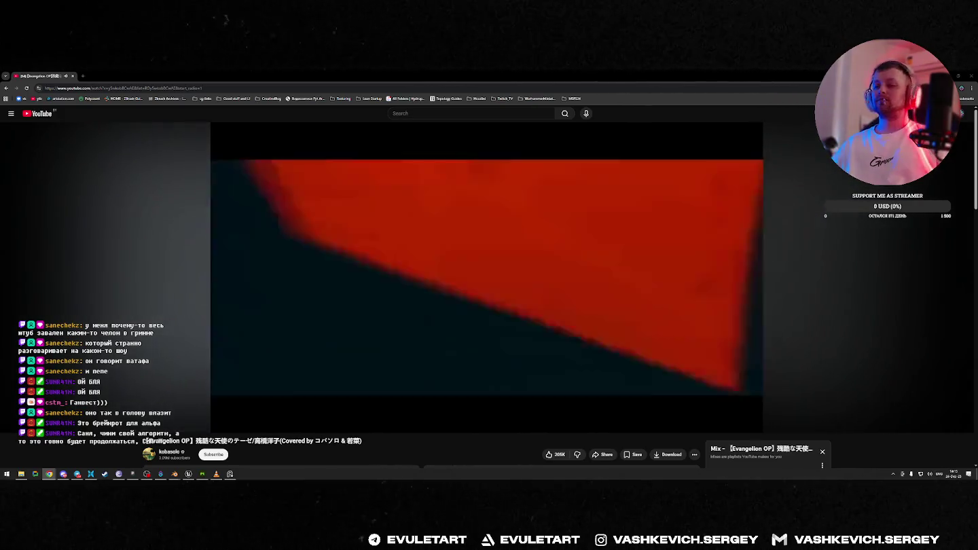
mouse_move(515, 322)
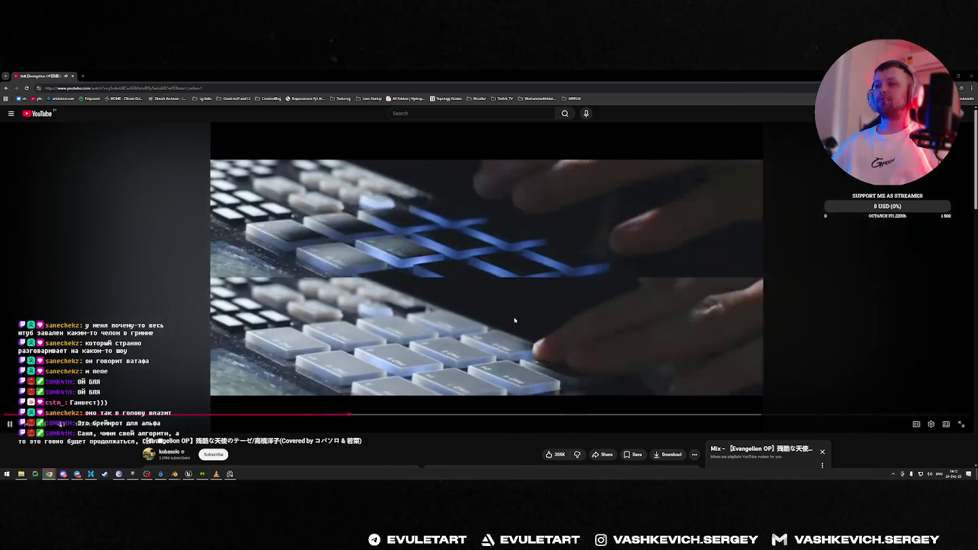
Pause the Evangelion cover video, then resume playing it.
click(597, 345)
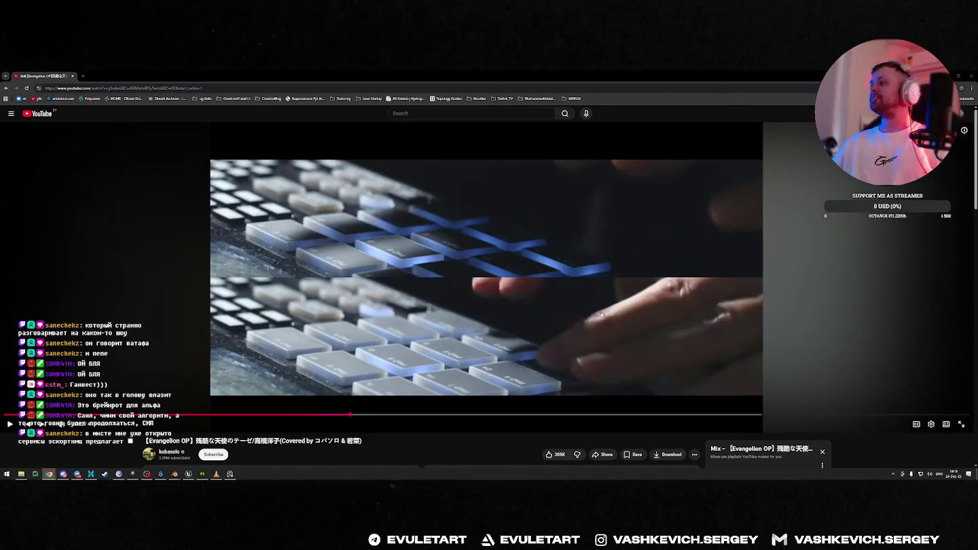
click(630, 281)
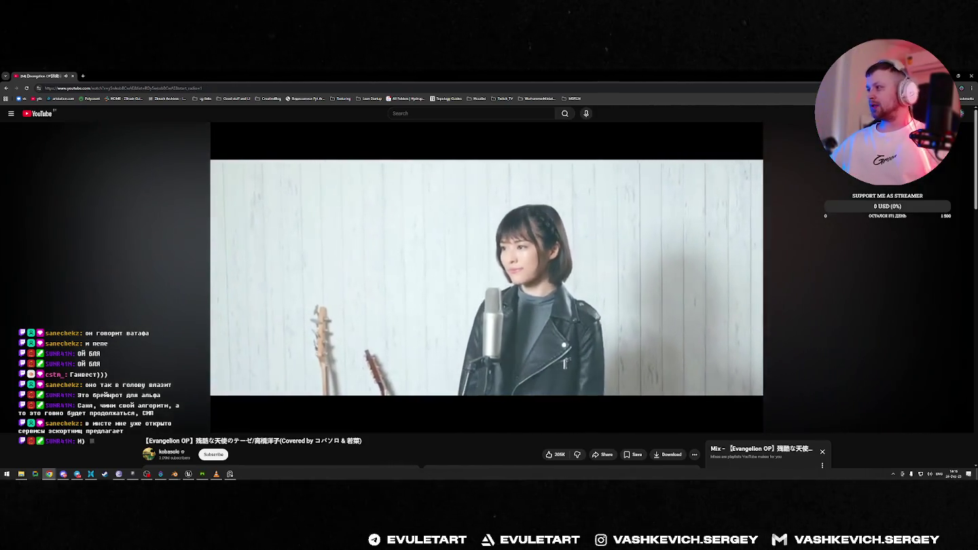
Pause and resume the song cover, then Alt+Tab back to the Blender tugboat scene.
key(space)
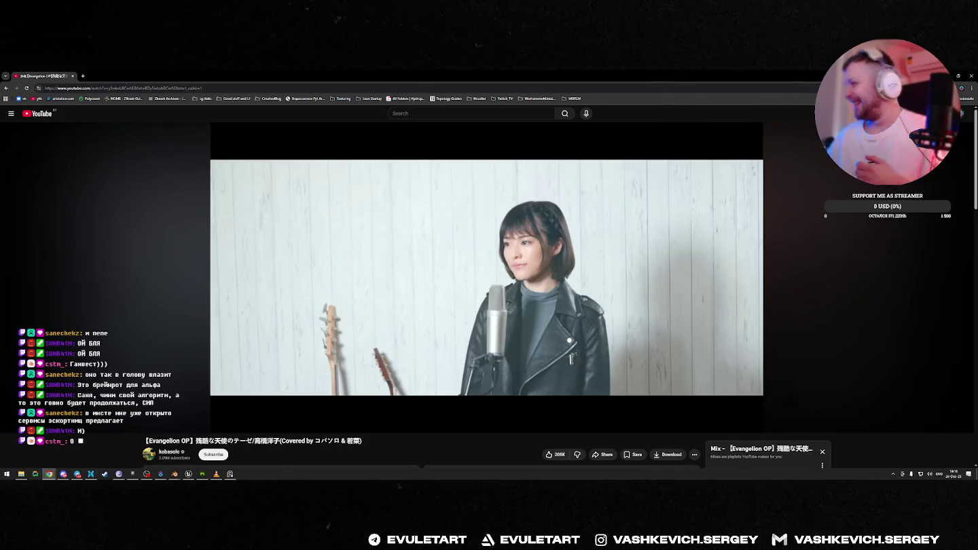
key(space)
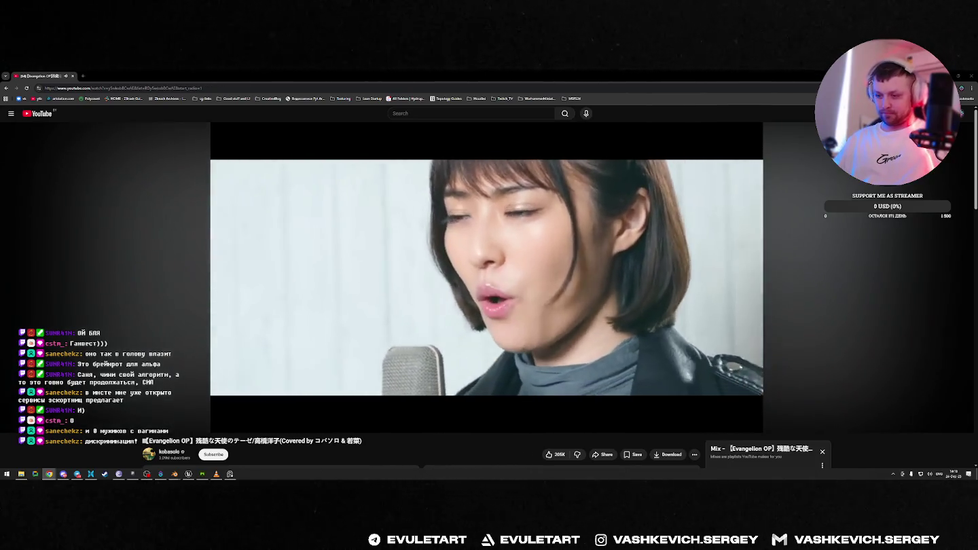
key(alt+Tab)
key(alt+Tab)
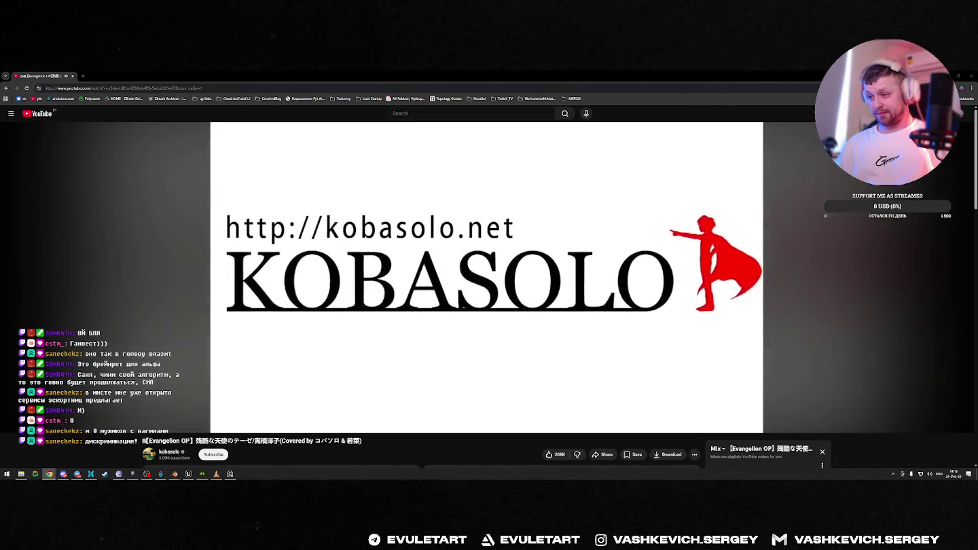
key(alt+Tab)
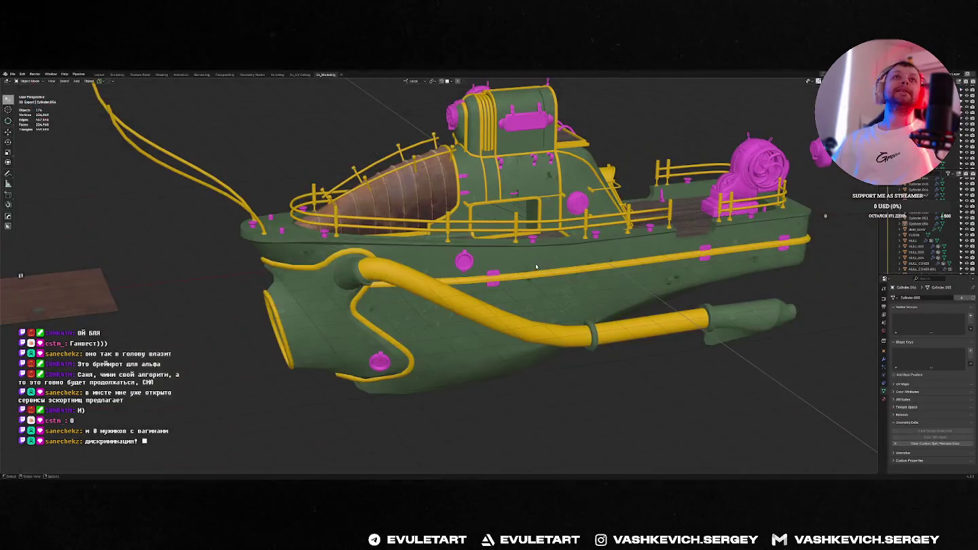
Save the tugboat blend file.
mouse_move(535, 264)
middle_down()
mouse_move(541, 280)
mouse_move(384, 266)
mouse_move(482, 302)
middle_up()
key(ctrl+s)
scroll(384, 266, down, 5)
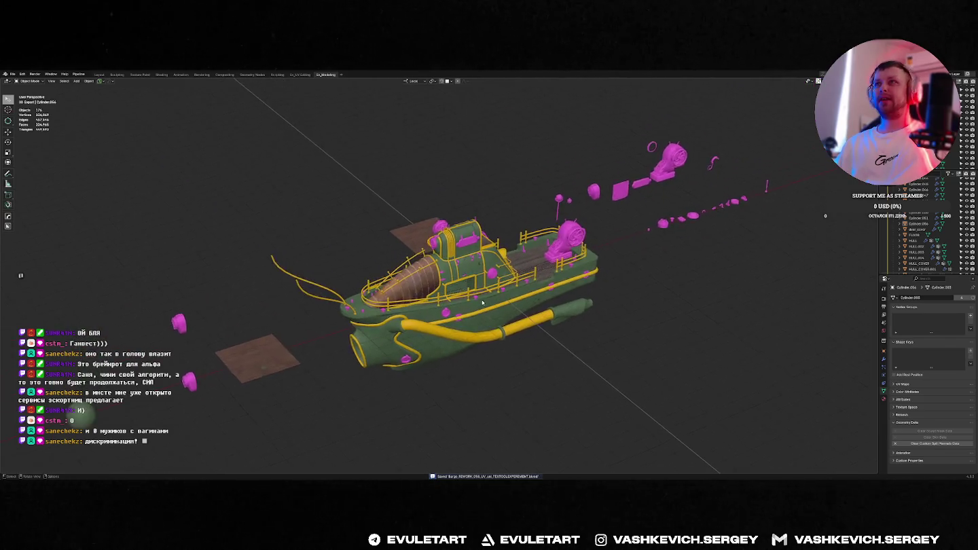
scroll(482, 302, up, 3)
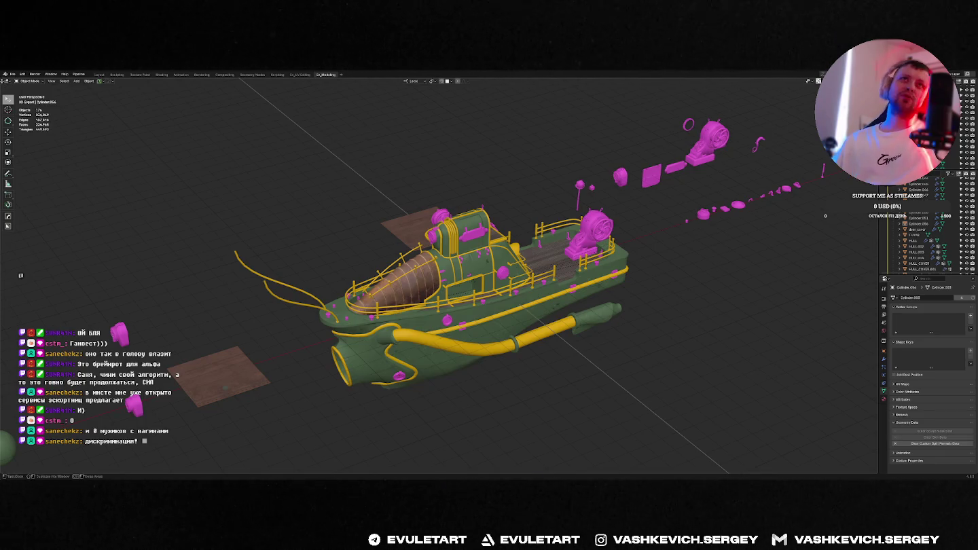
Split the 3D view in two and make the left half a UV Editor.
drag(4, 80, 319, 115)
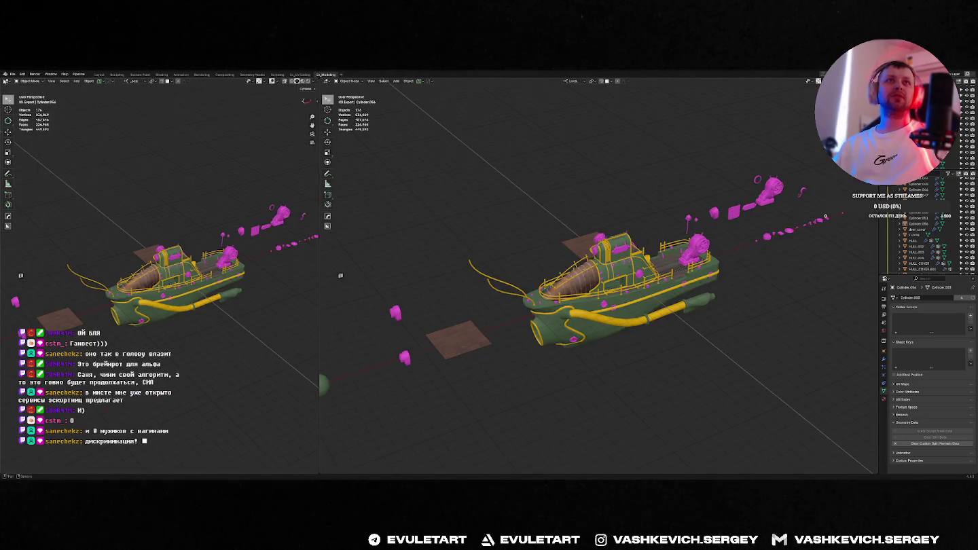
click(6, 81)
click(22, 109)
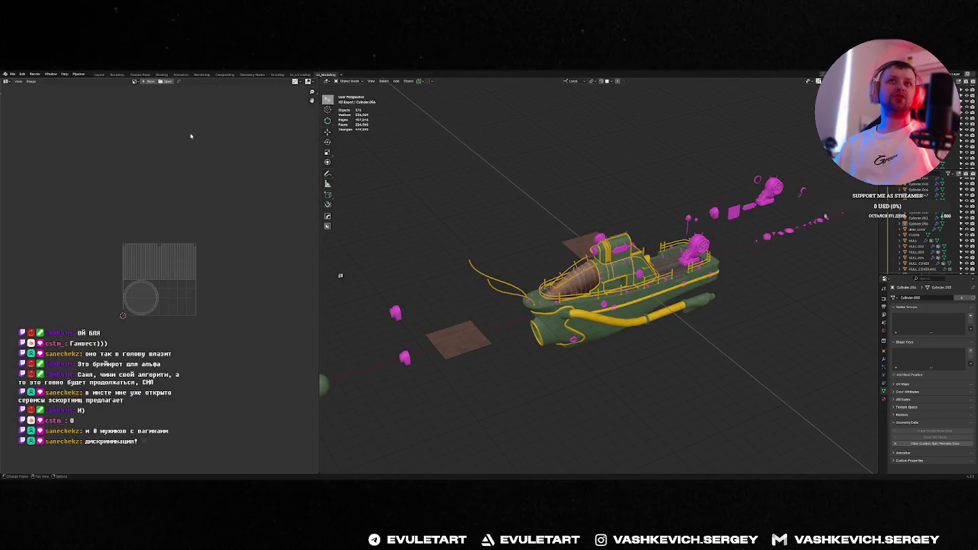
Select the HULL object and open the UV editor's N sidebar.
click(649, 307)
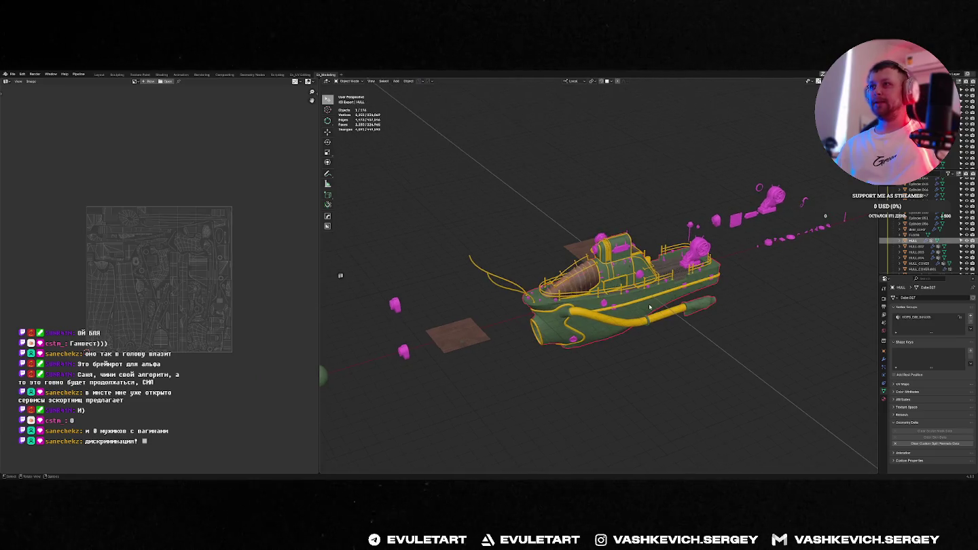
key(n)
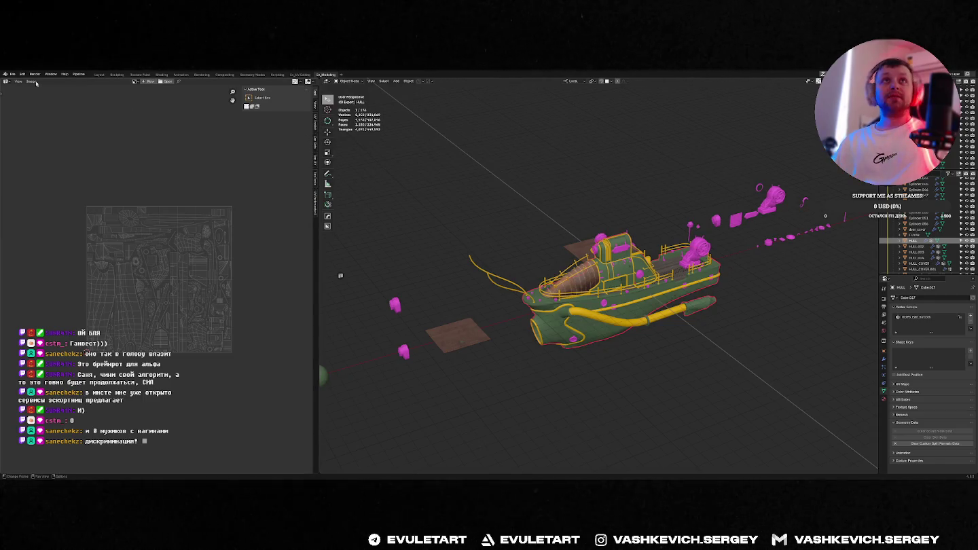
Display the hull's baked normal image and run a TexTools ambient occlusion bake.
click(135, 81)
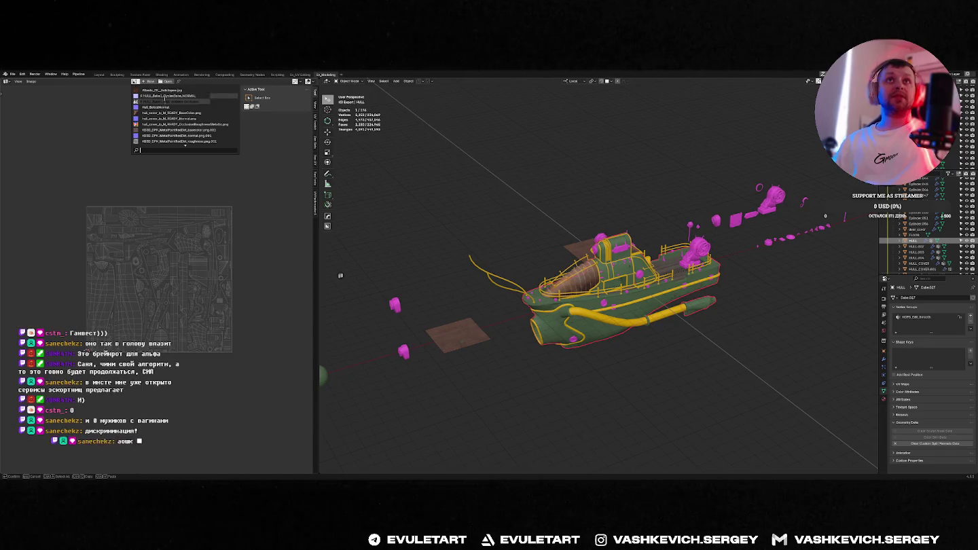
click(227, 106)
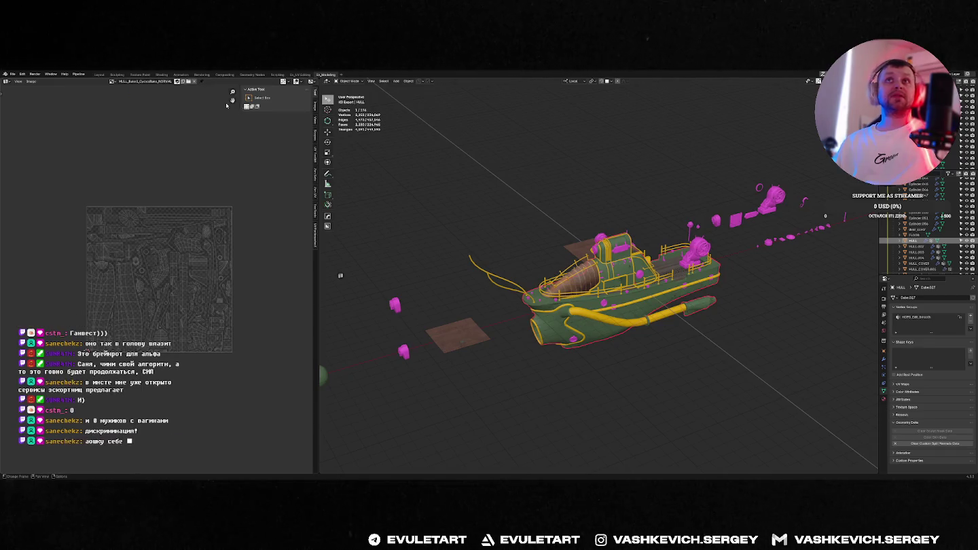
click(312, 210)
click(257, 159)
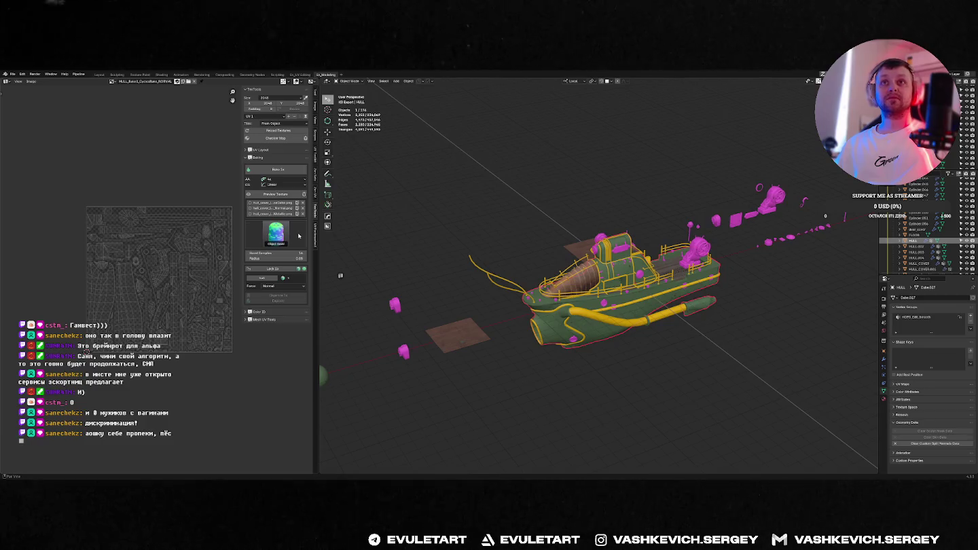
click(276, 233)
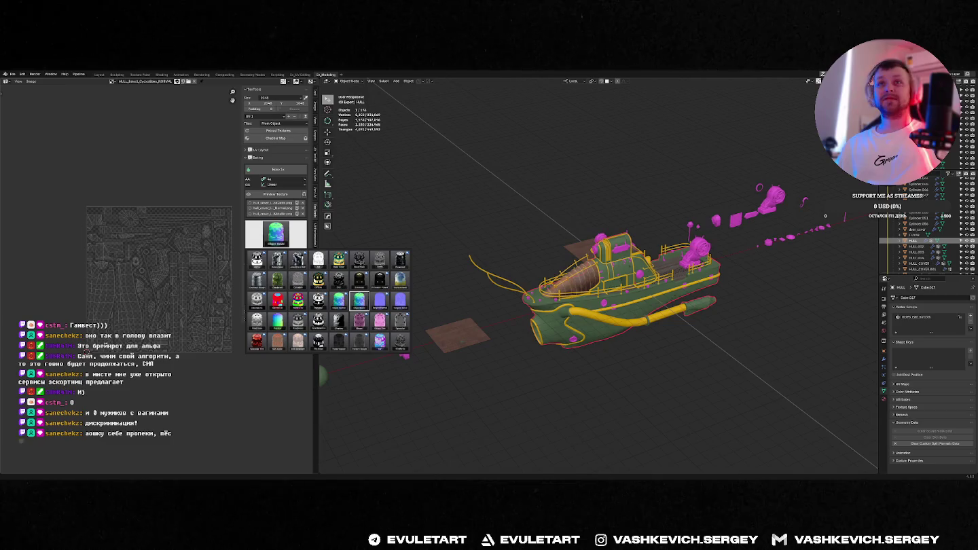
click(317, 260)
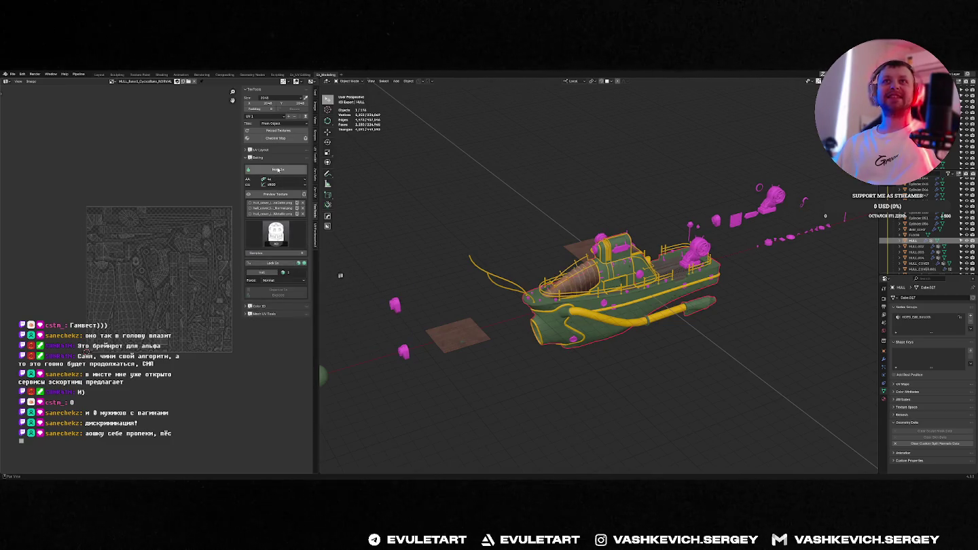
click(278, 169)
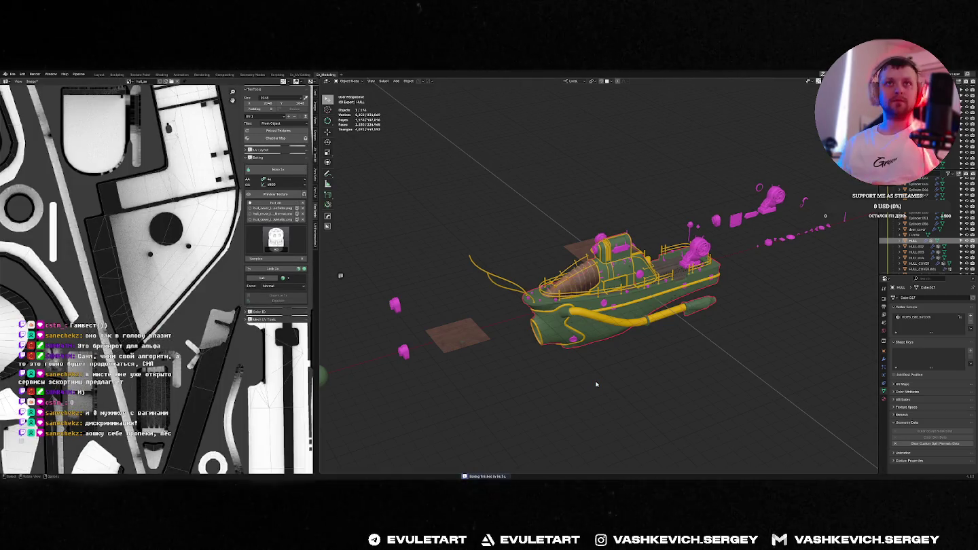
Inspect the baked AO result and orbit to a side view of the boat.
scroll(156, 278, down, 5)
scroll(156, 279, down, 2)
scroll(67, 285, up, 3)
scroll(68, 285, up, 2)
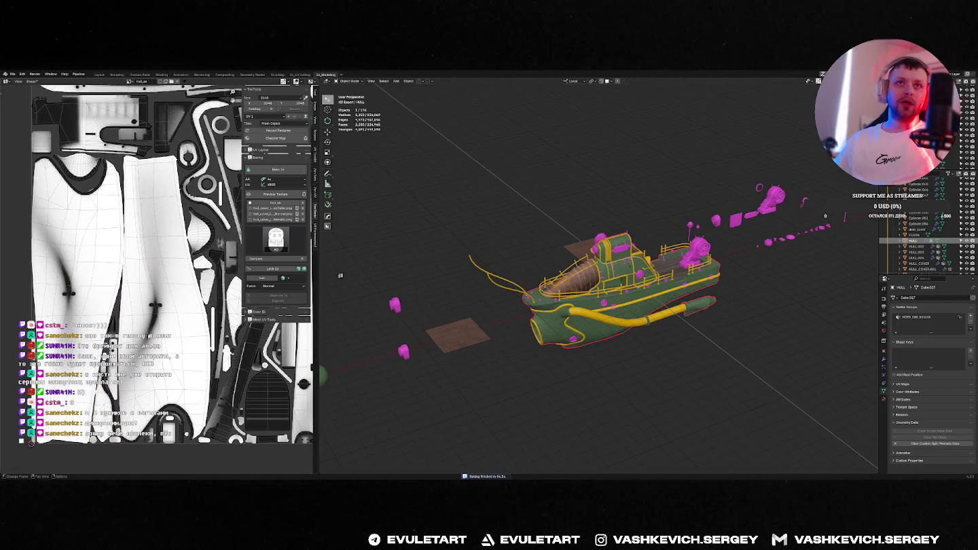
middle_drag(340, 276, 367, 245)
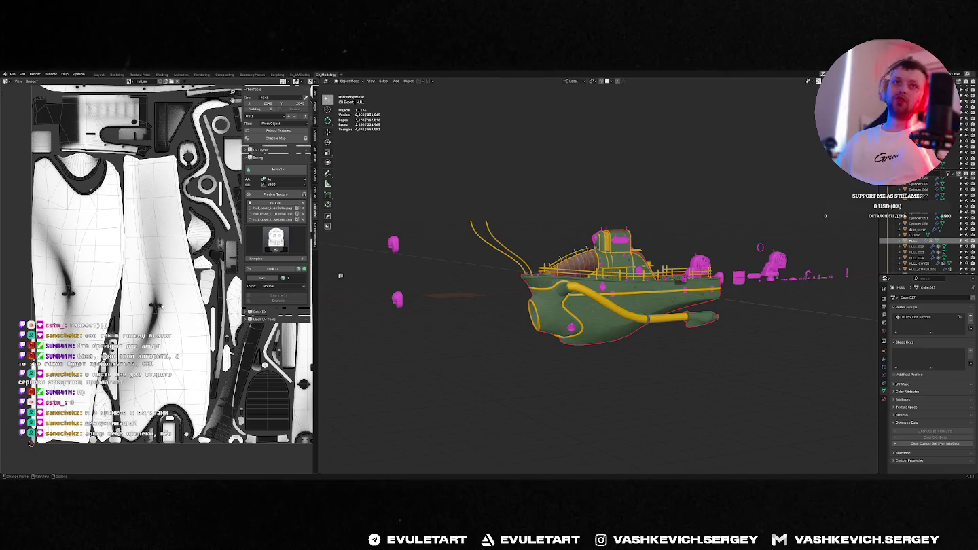
Enter edit mode on the hull, inspect its faces, then return to object mode.
scroll(591, 315, up, 5)
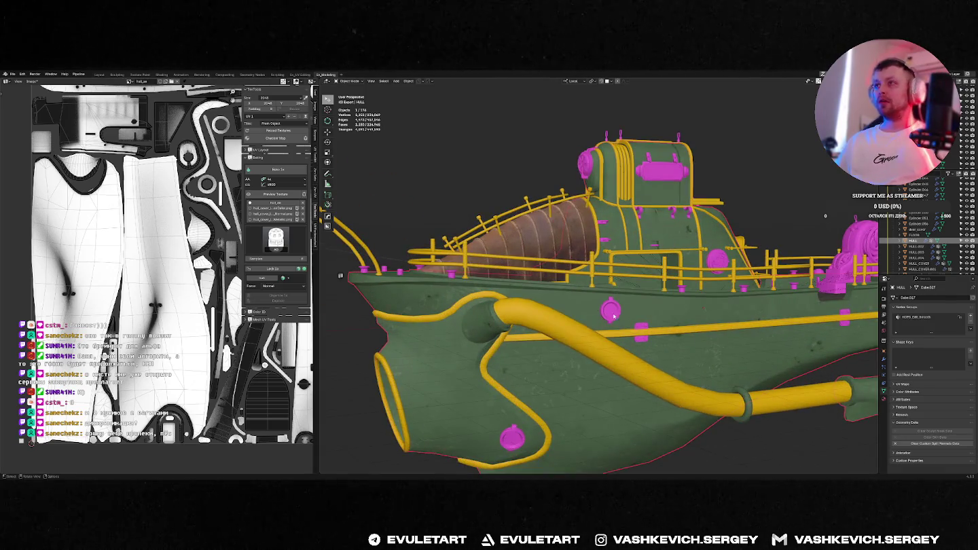
key(Tab)
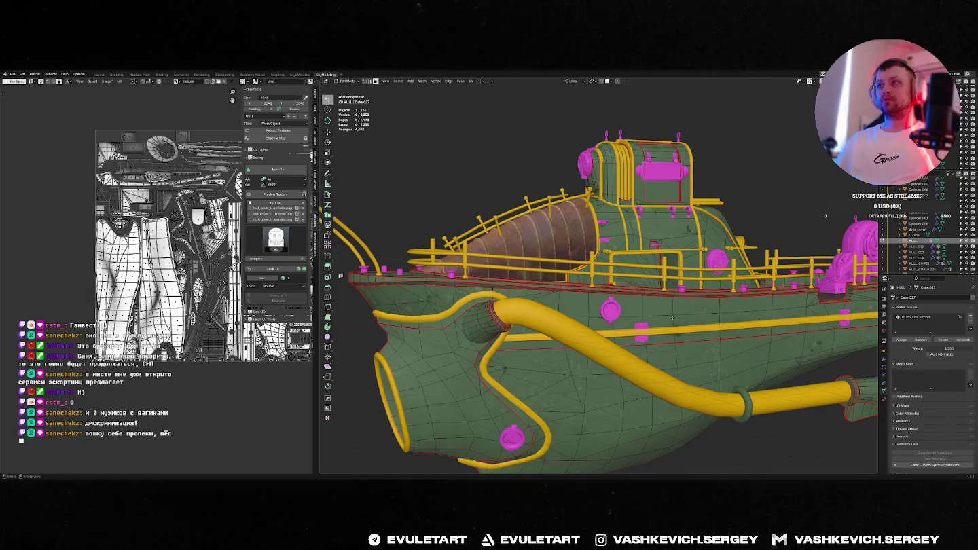
click(674, 315)
mouse_move(674, 315)
middle_down()
mouse_move(608, 326)
mouse_move(625, 343)
middle_up()
scroll(679, 353, up, 5)
mouse_move(718, 371)
middle_down()
mouse_move(755, 270)
mouse_move(782, 250)
mouse_move(674, 330)
middle_up()
click(781, 249)
key(Tab)
Isolate the hull in rendered shading and show the sidebar's render quality settings.
key(f)
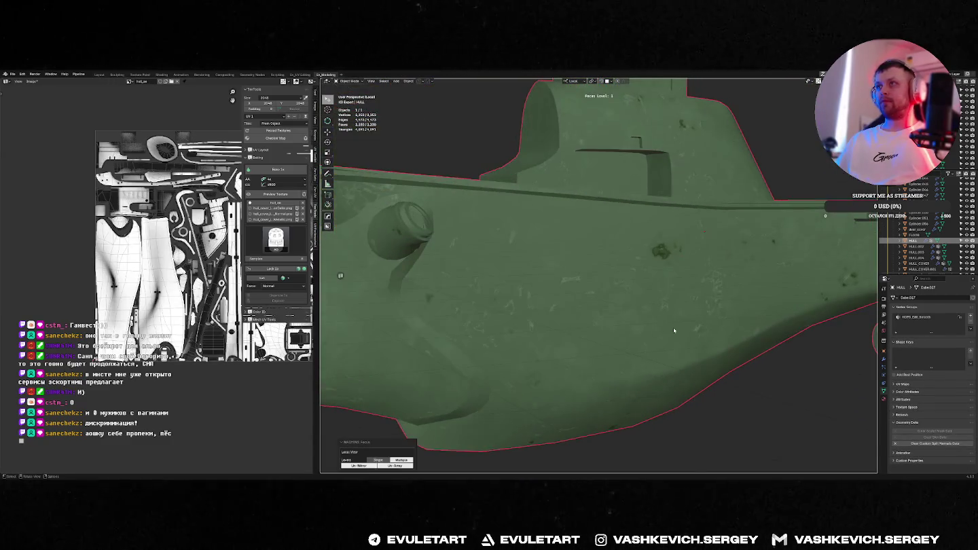
key(z)
click(709, 350)
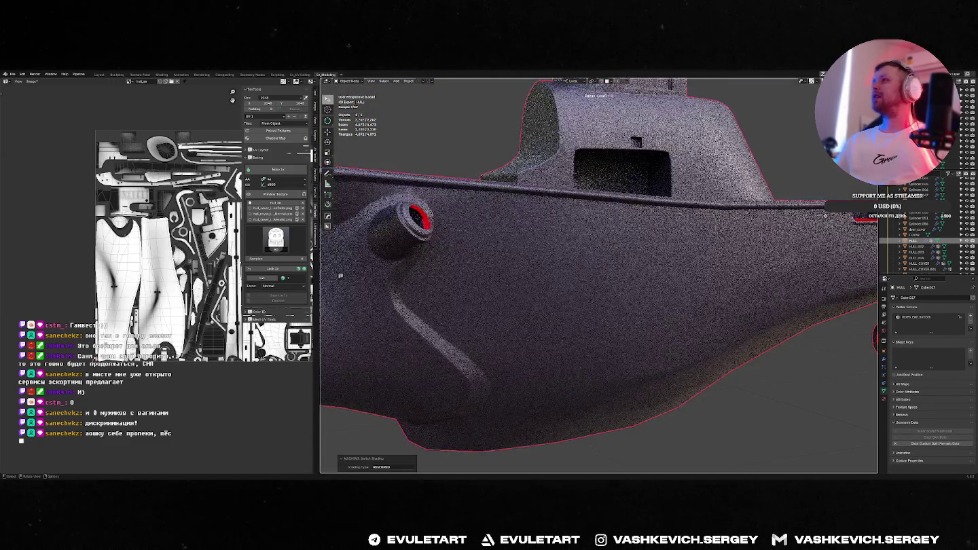
key(n)
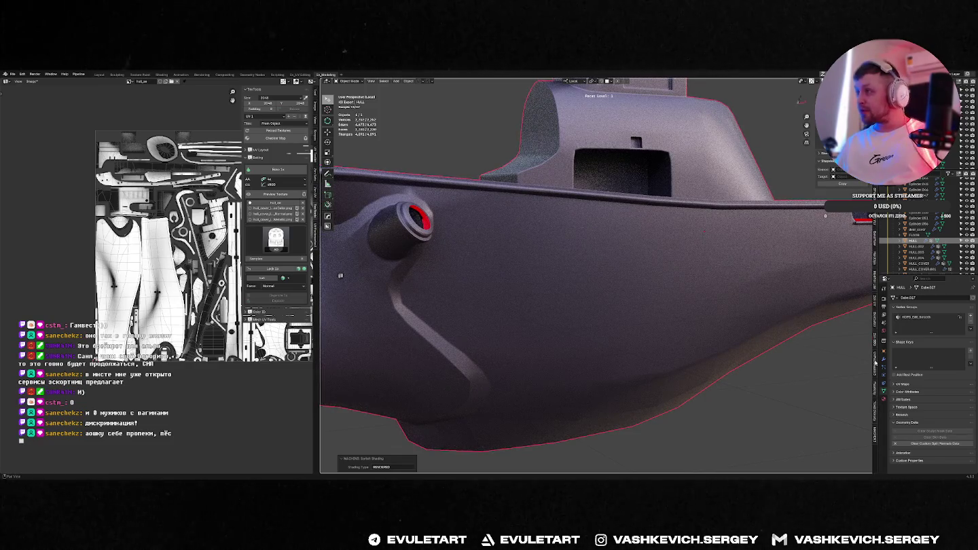
click(873, 407)
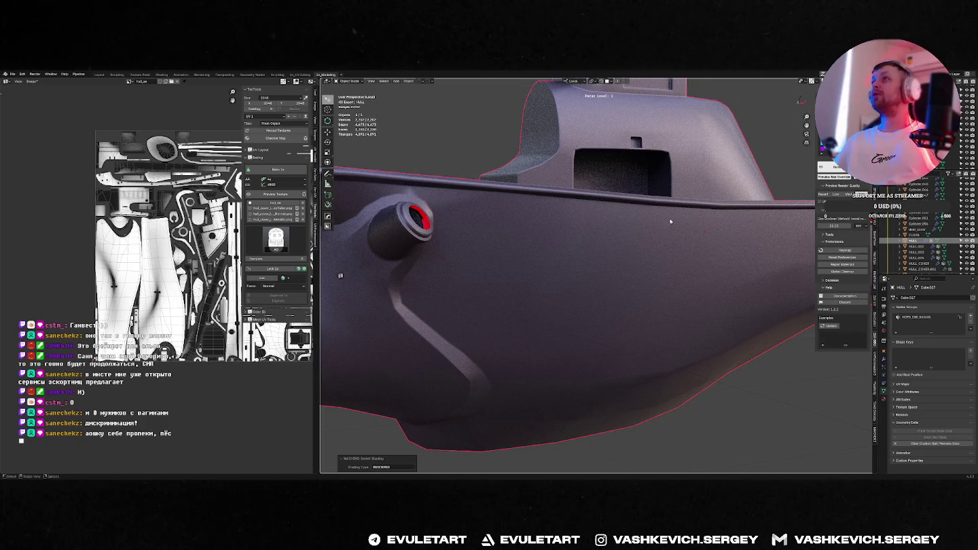
Set the render samples to 32.
scroll(700, 180, down, 5)
mouse_move(665, 203)
middle_down()
mouse_move(700, 180)
mouse_move(662, 183)
middle_up()
scroll(237, 302, up, 1)
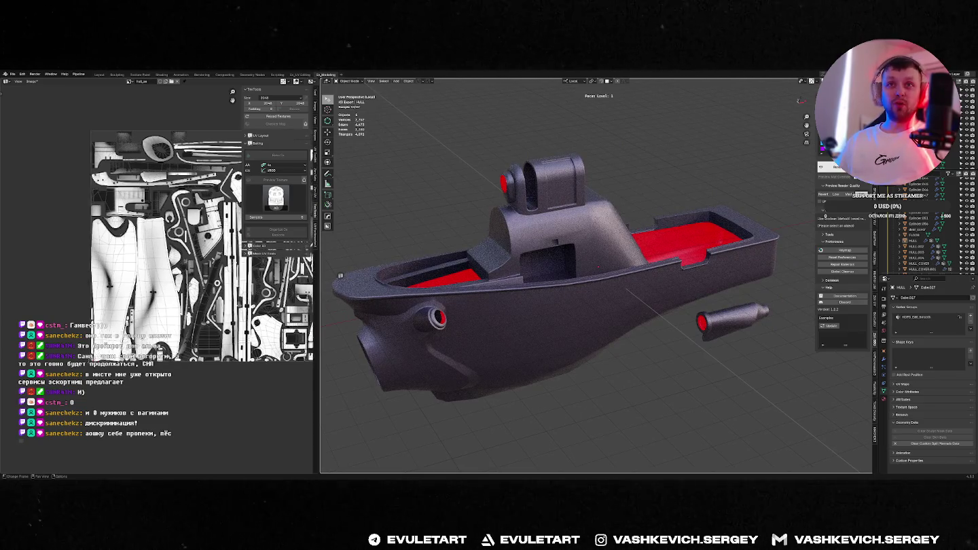
scroll(237, 302, up, 2)
scroll(236, 302, up, 2)
scroll(251, 306, up, 2)
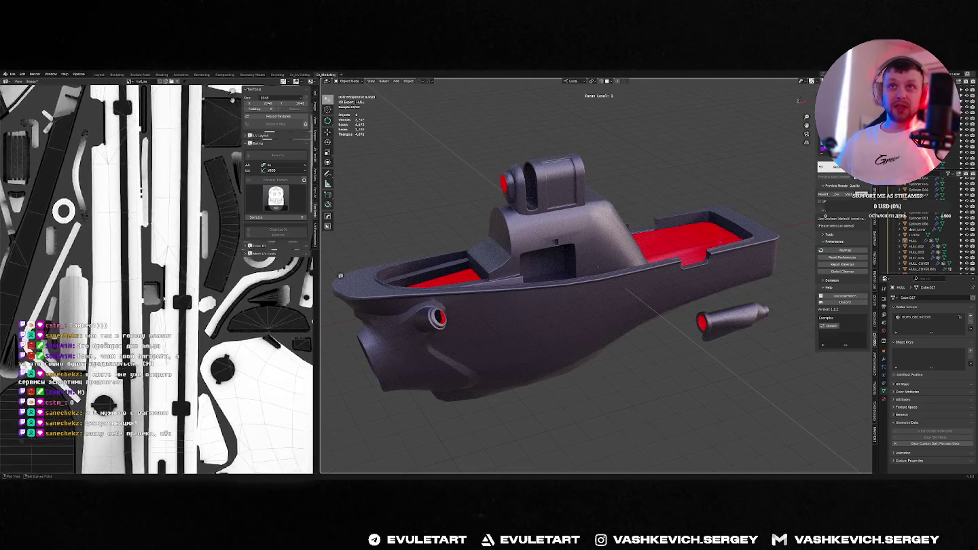
scroll(236, 324, up, 2)
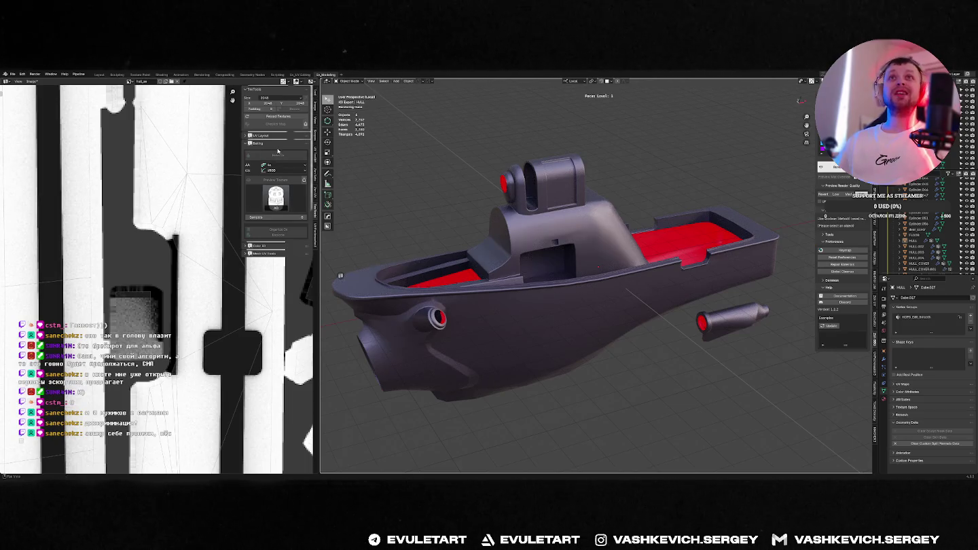
click(248, 216)
text(32)
key(Return)
Reselect the hull from the side panel and press Bake.
scroll(589, 193, down, 3)
scroll(589, 193, up, 3)
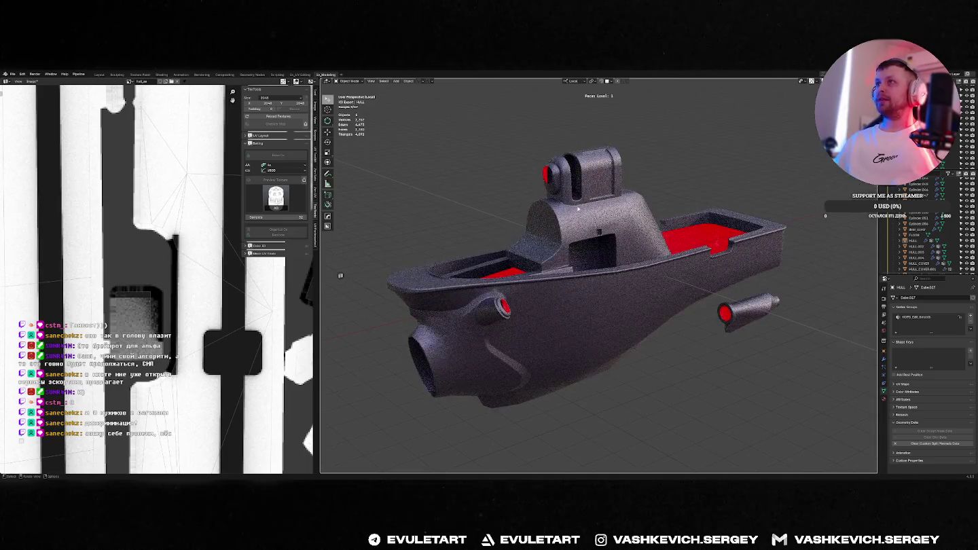
middle_drag(663, 168, 678, 163)
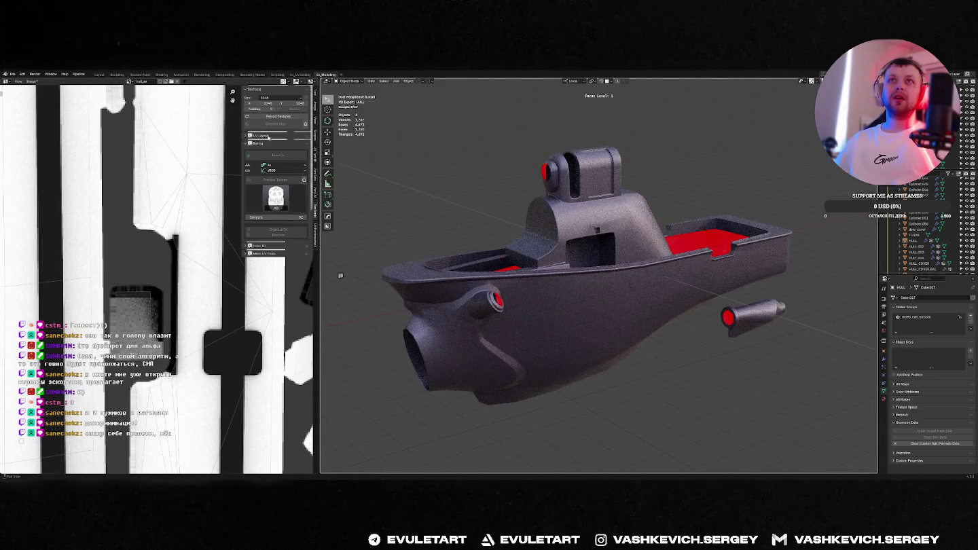
click(271, 167)
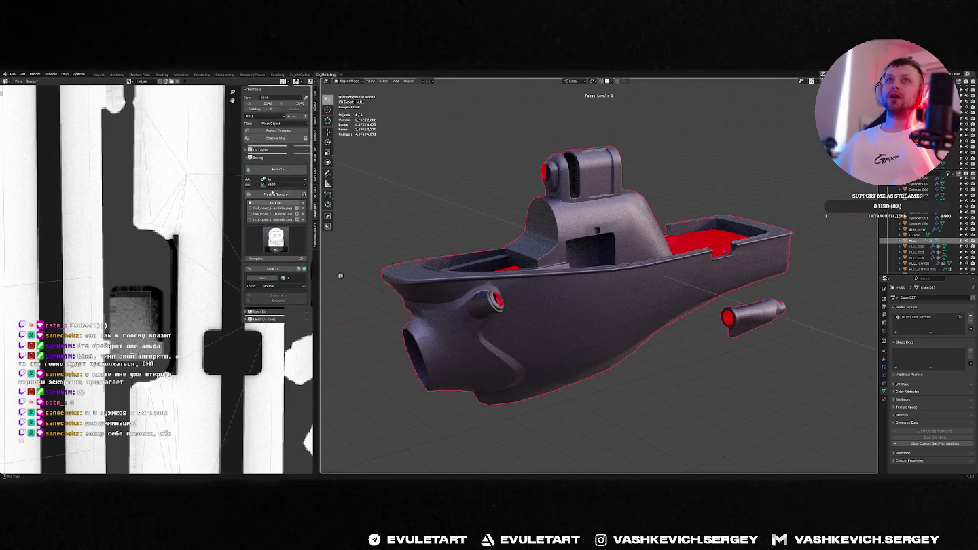
click(275, 170)
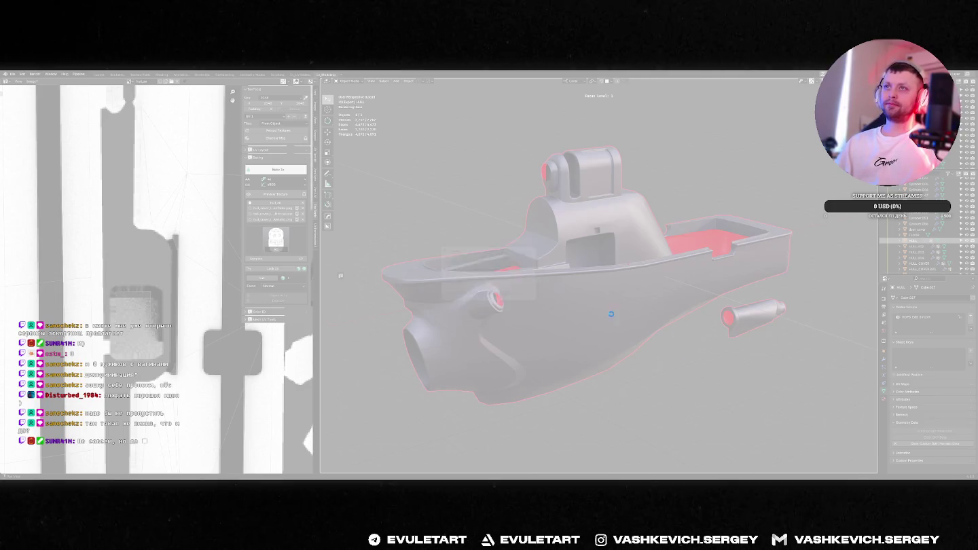
Try closing the frozen Blender file via the F3 'close' command and Alt+Space window menu.
key(alt+Tab)
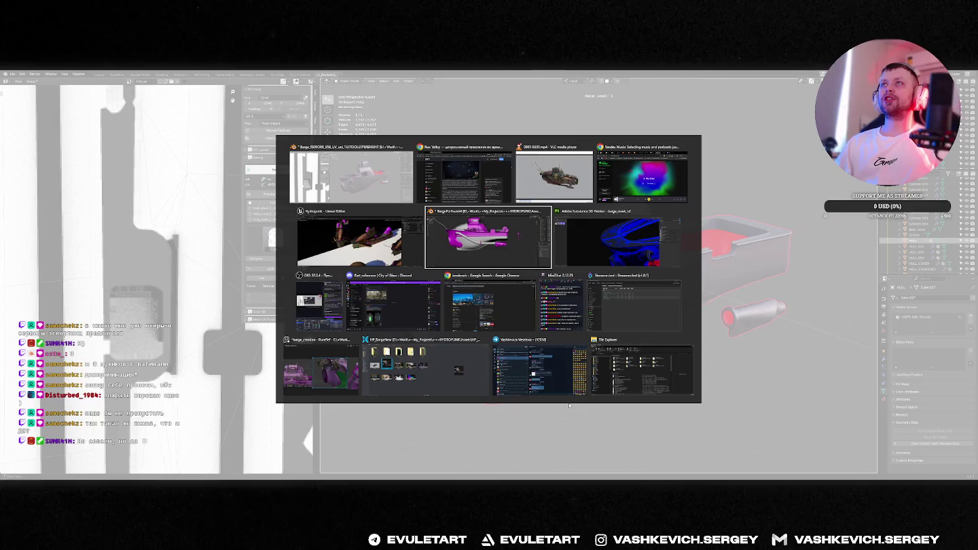
key(F3)
text(ca)
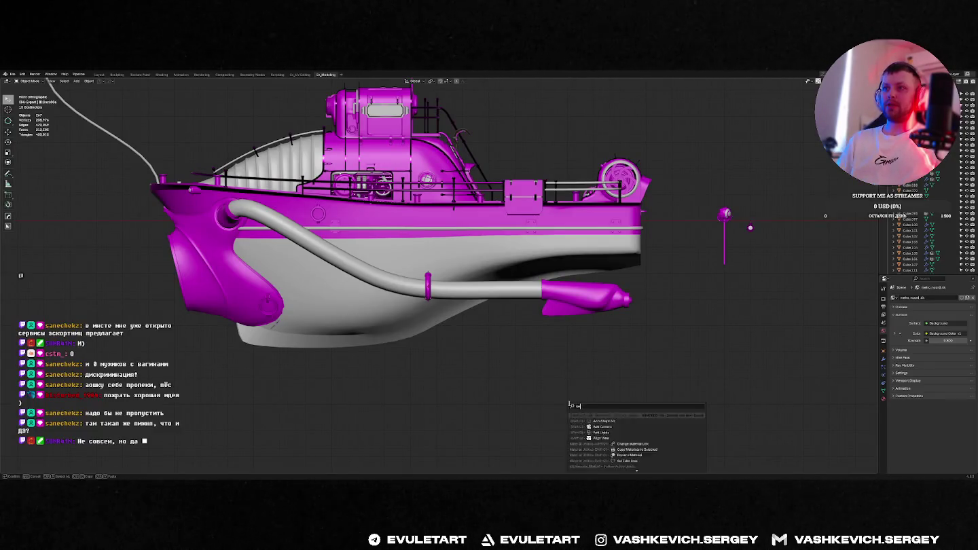
text(lose)
key(Return)
key(Return)
key(alt+space)
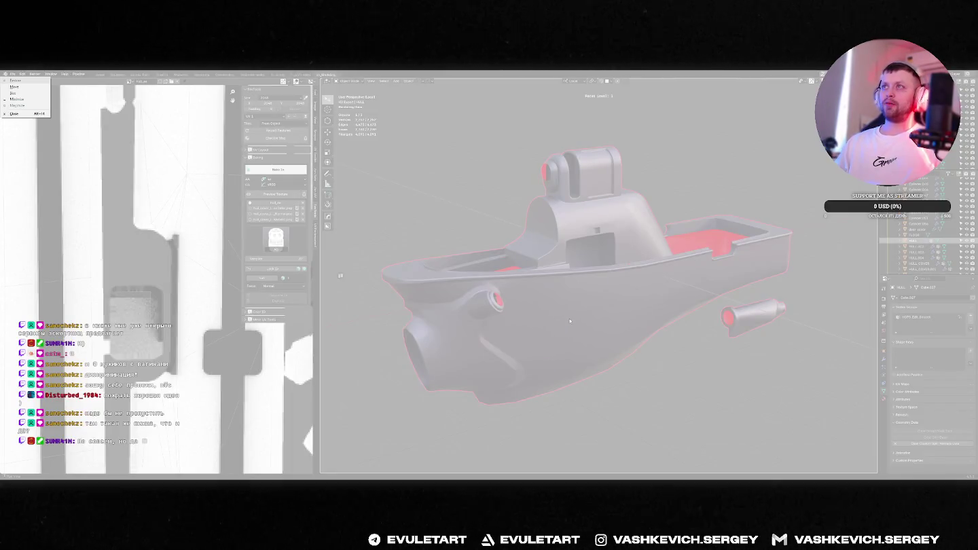
key(c)
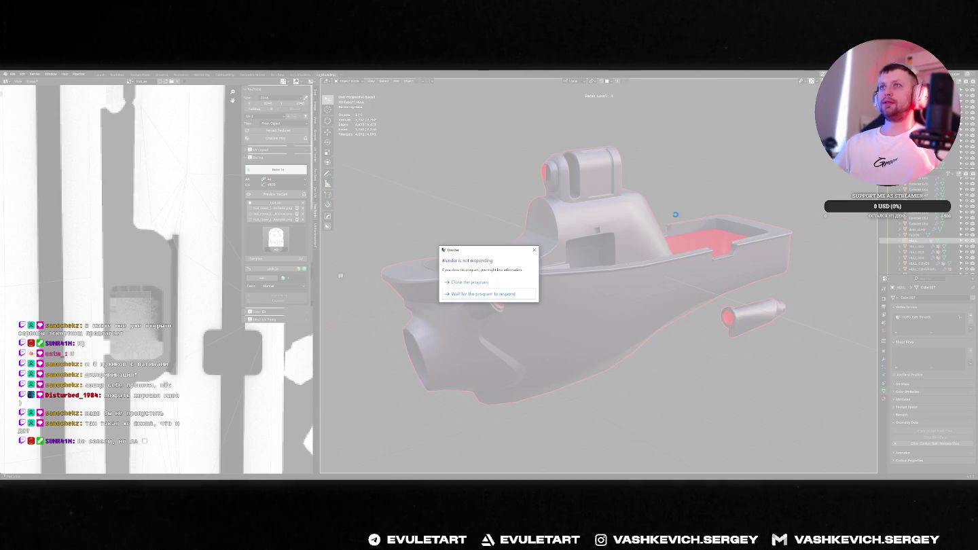
Cycle through Substance 3D Painter and Unreal Editor, ending on Painter's boat view.
key(alt+Tab)
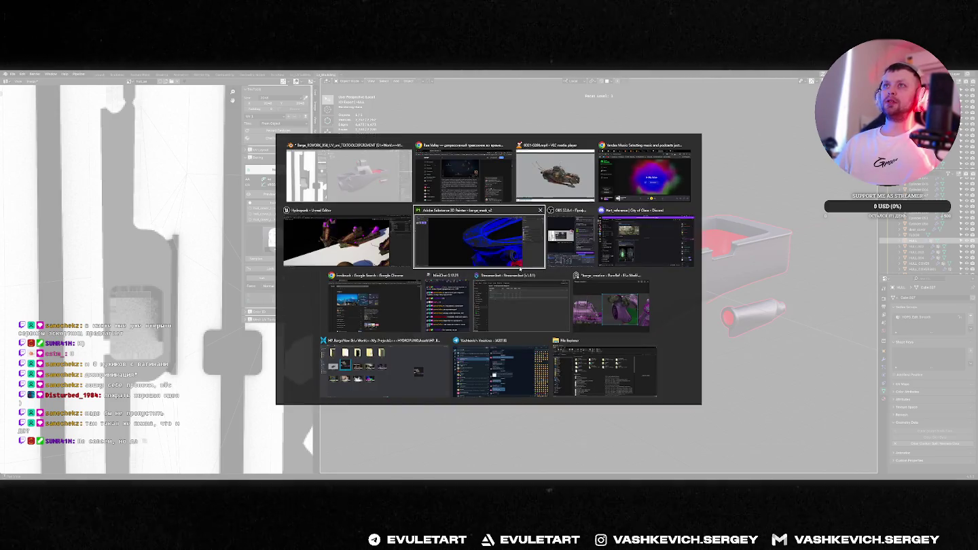
click(520, 267)
key(alt+Tab)
click(540, 238)
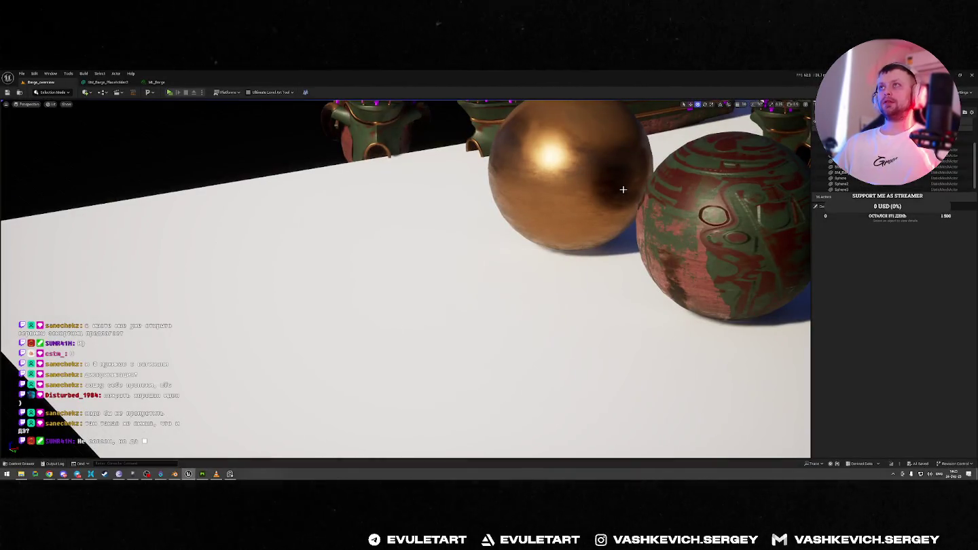
key(alt+Tab)
mouse_move(510, 273)
alt+mouse_down()
mouse_move(677, 266)
mouse_move(506, 271)
mouse_move(498, 297)
mouse_move(516, 244)
alt+mouse_up()
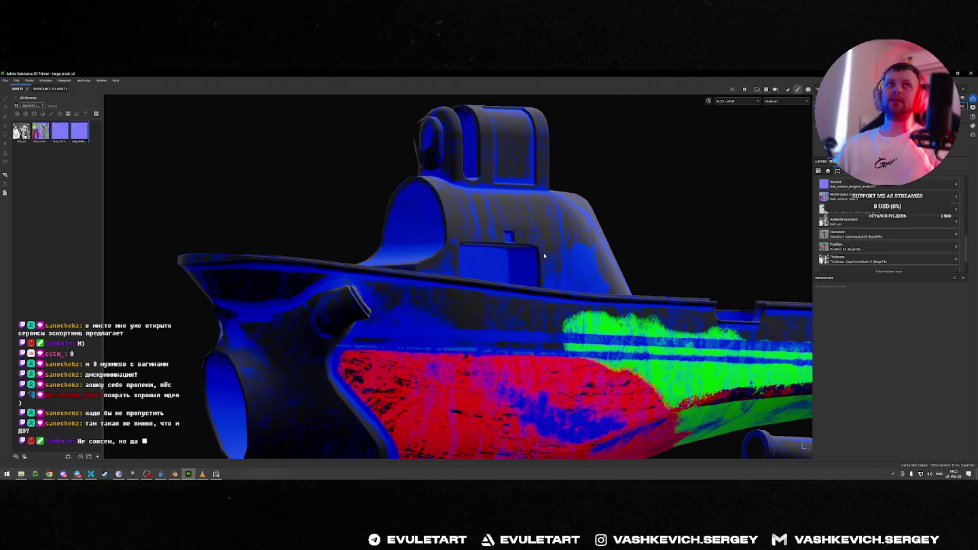
Save the Substance 3D Painter hull project with Ctrl+S, then switch windows.
alt+drag(489, 278, 515, 273)
key(ctrl+s)
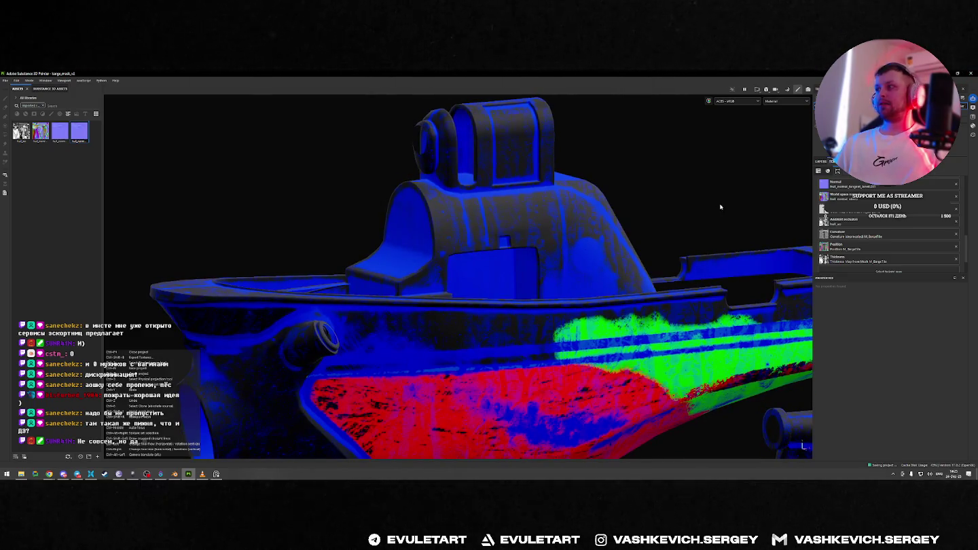
key(alt+Tab)
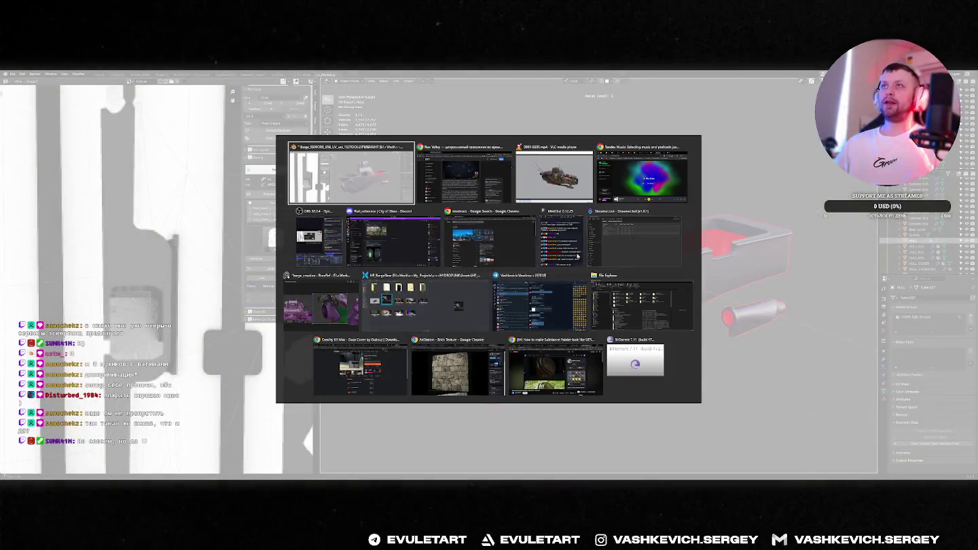
mouse_move(318, 239)
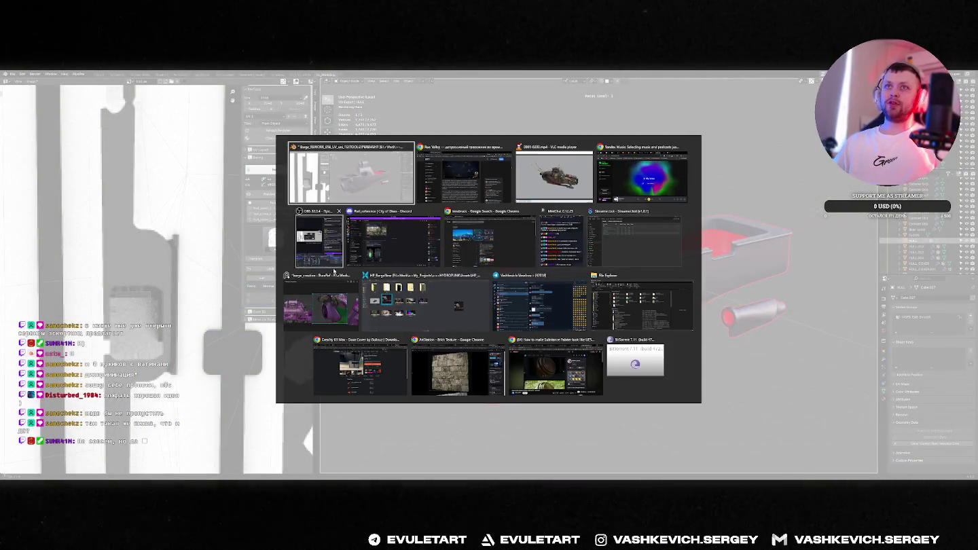
Cycle past the barge_creation and HP_BargeNew windows back to the Blender hull scene.
click(320, 306)
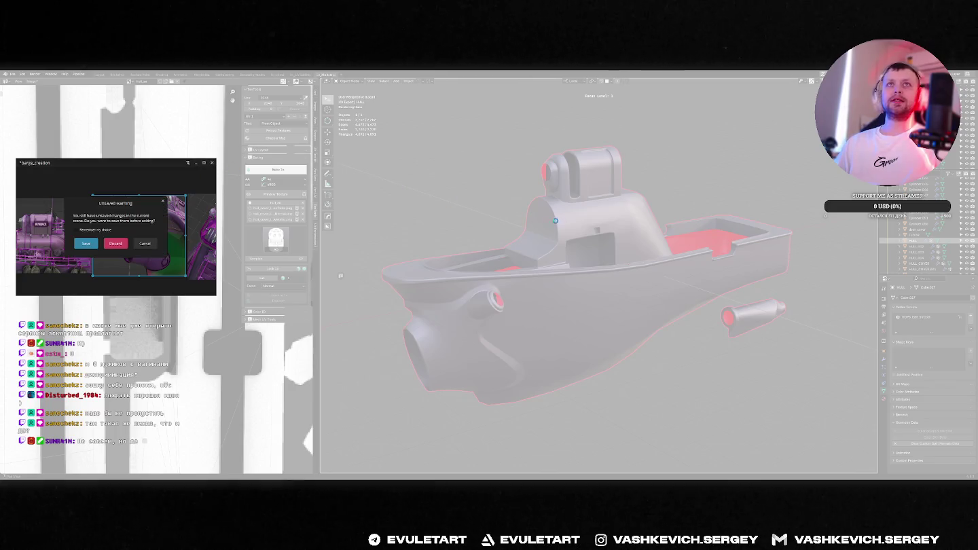
key(alt+Tab)
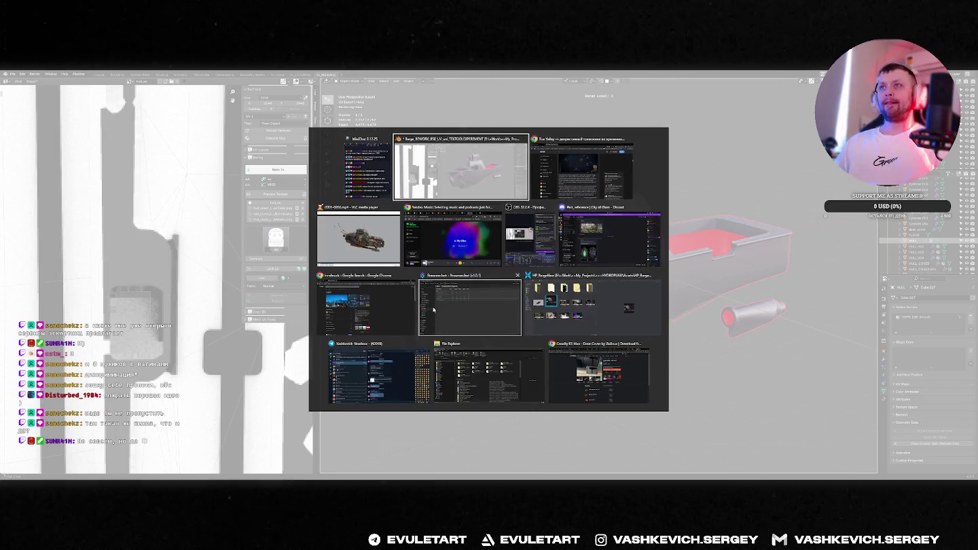
click(613, 297)
key(alt+Tab)
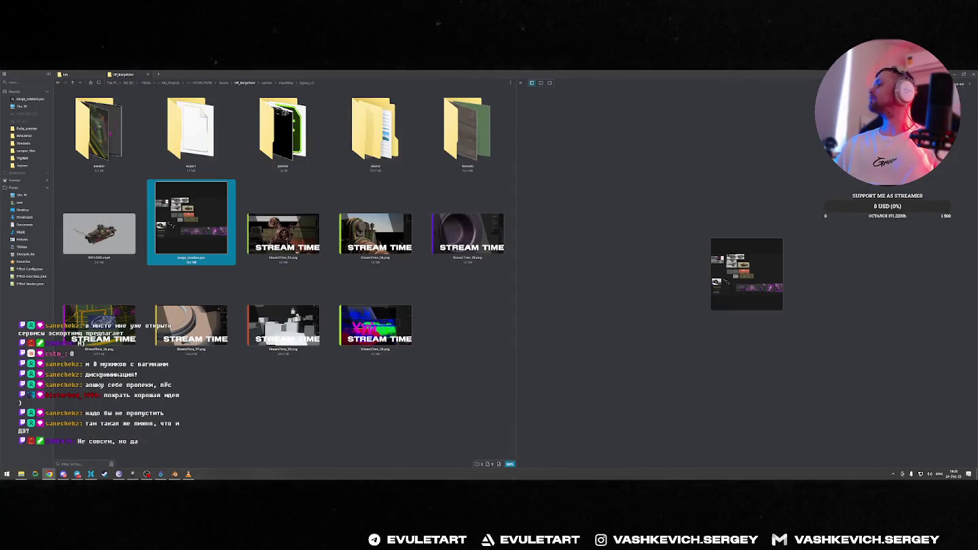
key(alt+Tab)
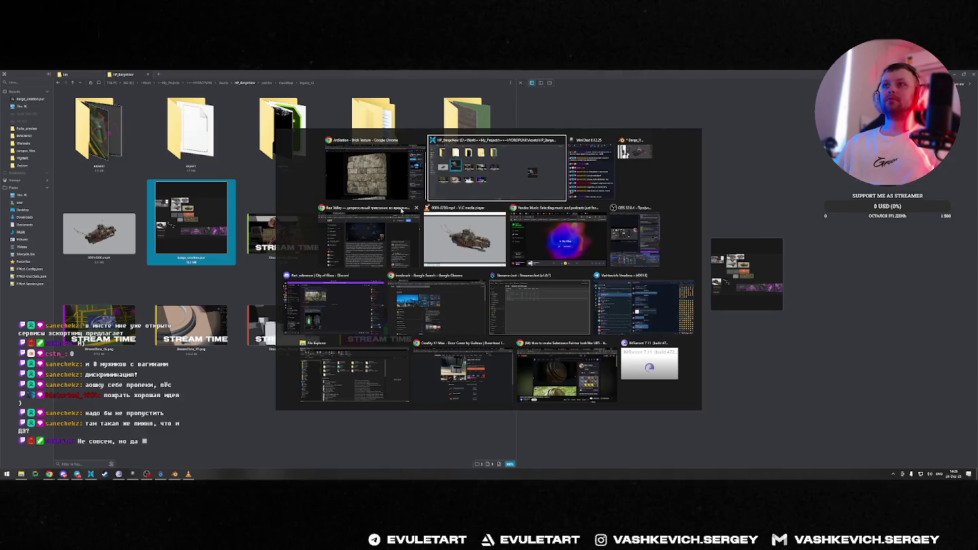
click(632, 151)
mouse_move(542, 214)
middle_down()
mouse_move(447, 249)
mouse_move(739, 177)
middle_up()
Switch to solid shading and exit local view to show the whole barge.
key(z)
click(448, 249)
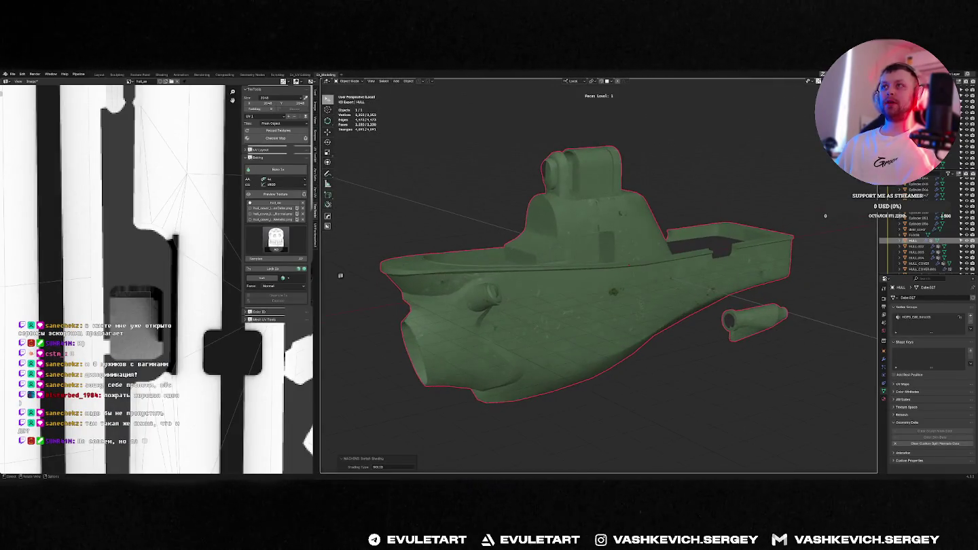
key(KP_Divide)
scroll(181, 282, down, 3)
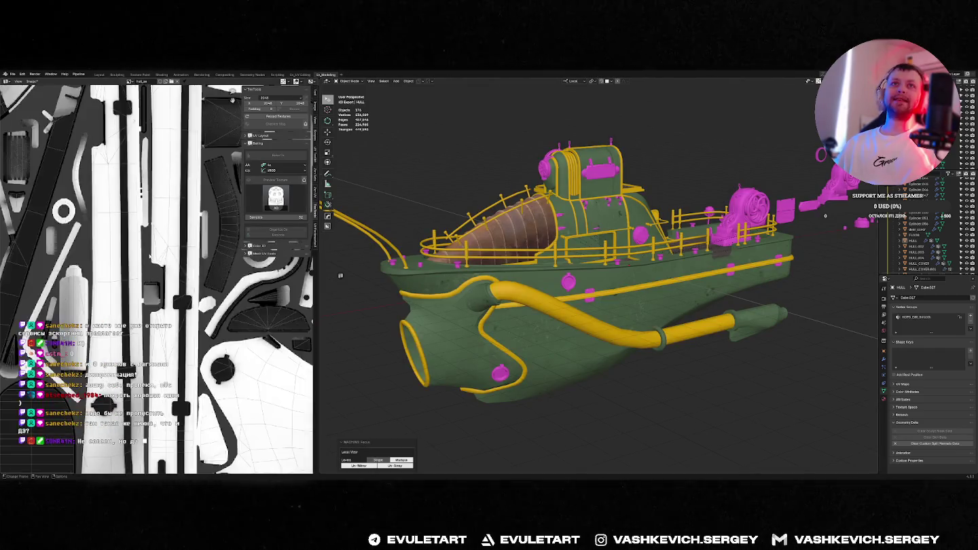
scroll(180, 283, down, 3)
Save the baked hull map as a new image file via Image > Save As.
click(32, 81)
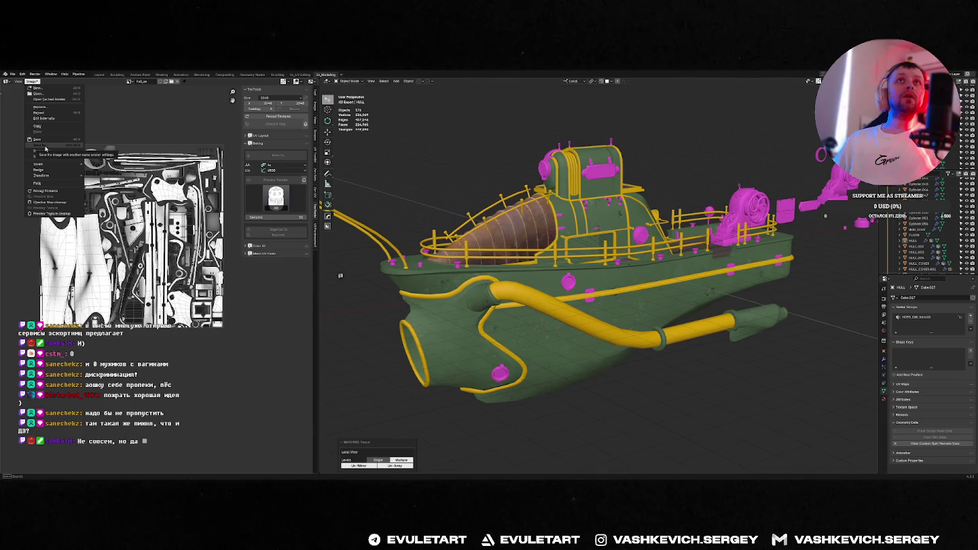
click(46, 148)
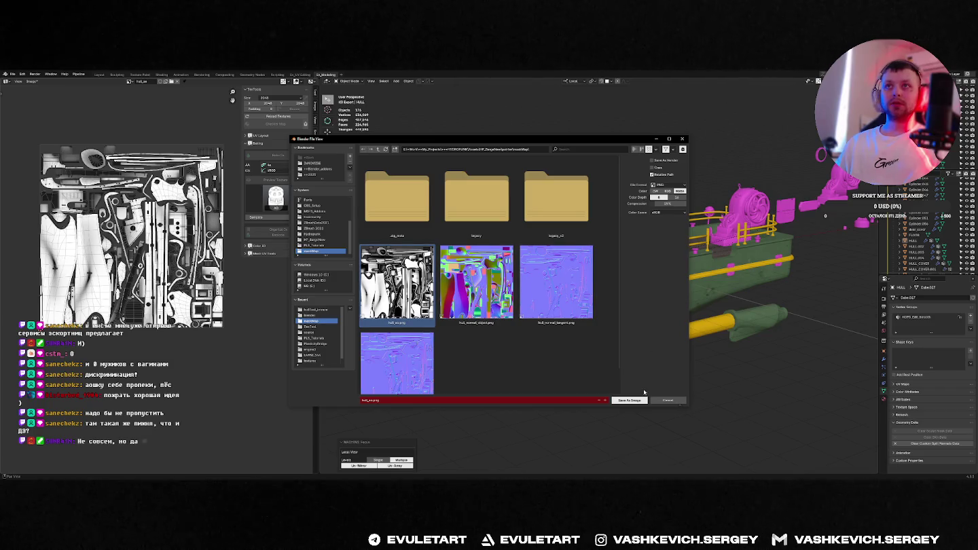
click(632, 400)
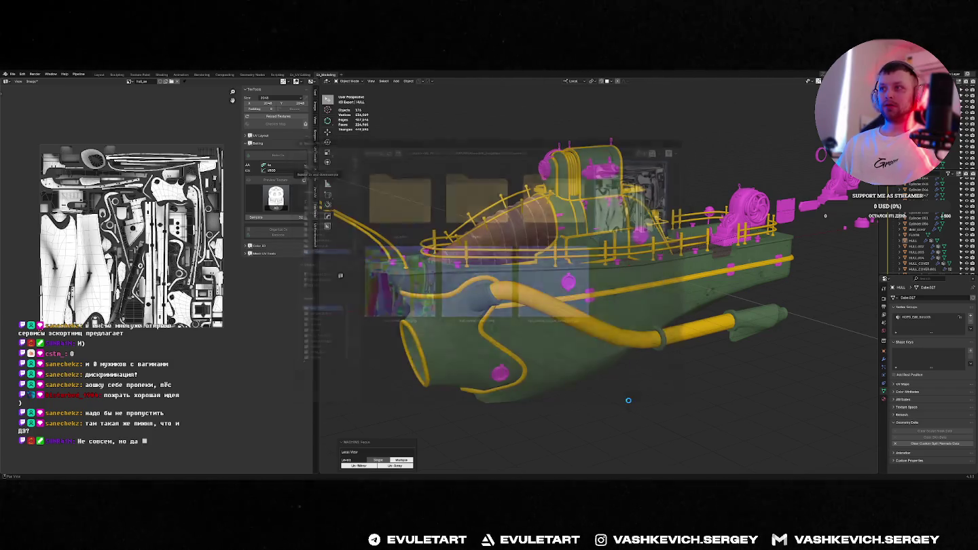
scroll(122, 237, up, 4)
scroll(122, 237, down, 2)
Save the blend file and minimize Blender to reveal File Explorer.
middle_drag(623, 169, 703, 157)
key(ctrl+s)
click(960, 73)
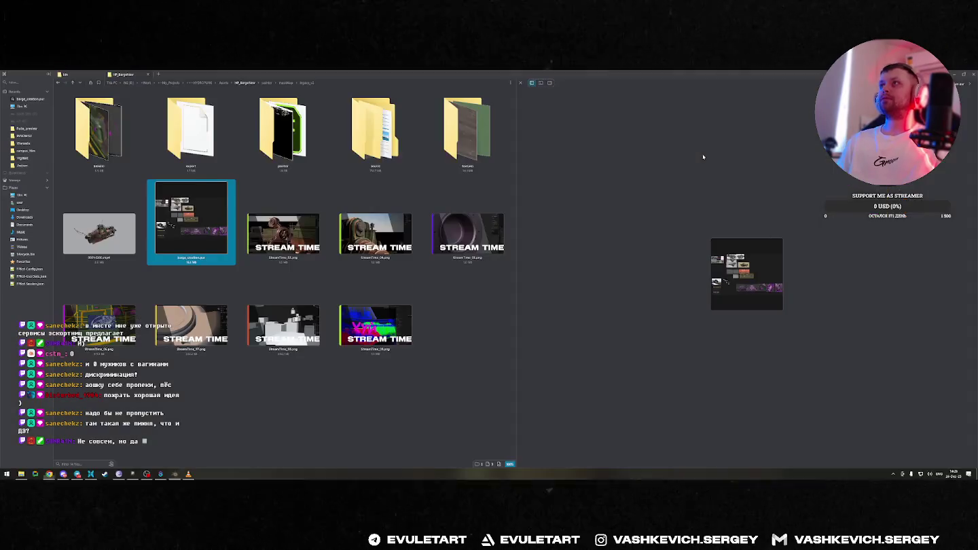
Launch Adobe Substance 3D Painter and reopen the recent hull texturing project.
click(960, 74)
key(super)
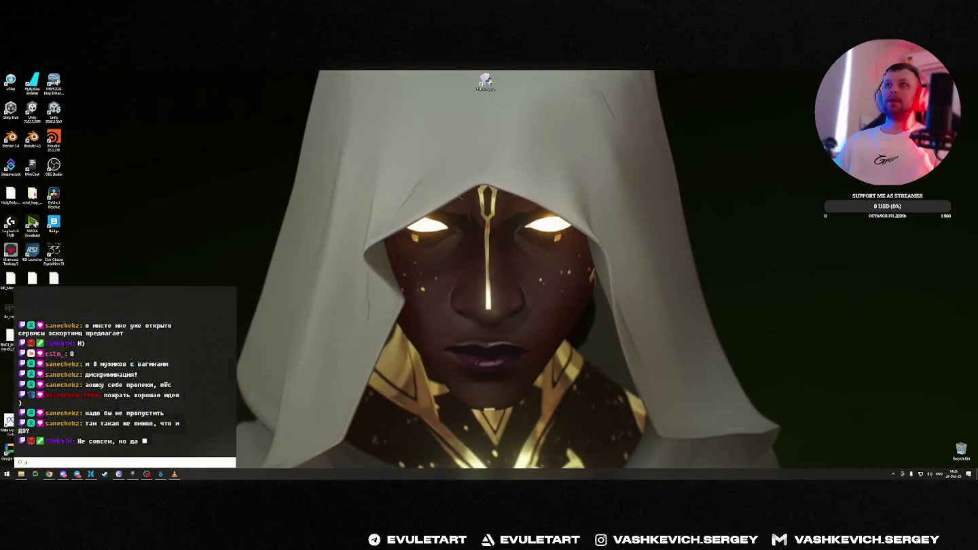
text(3d pa)
key(Return)
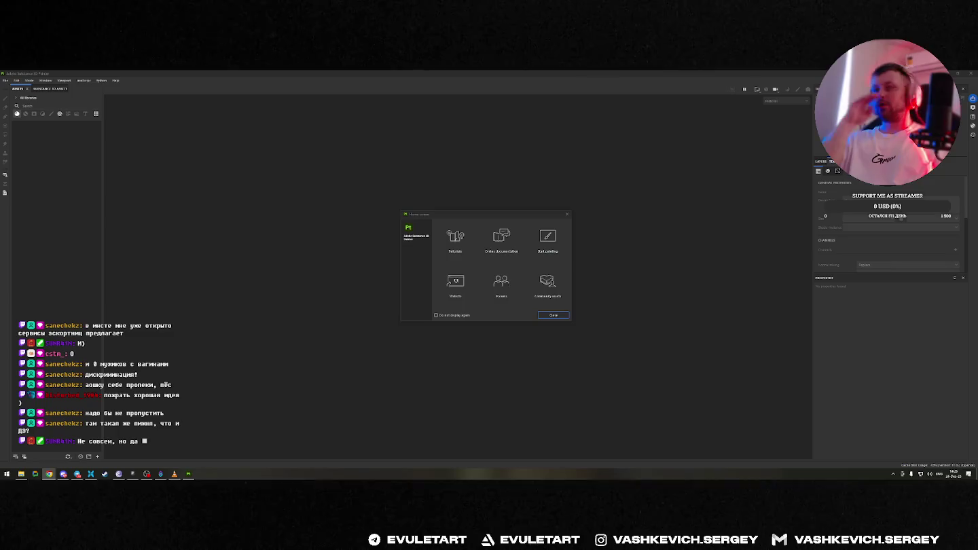
click(553, 315)
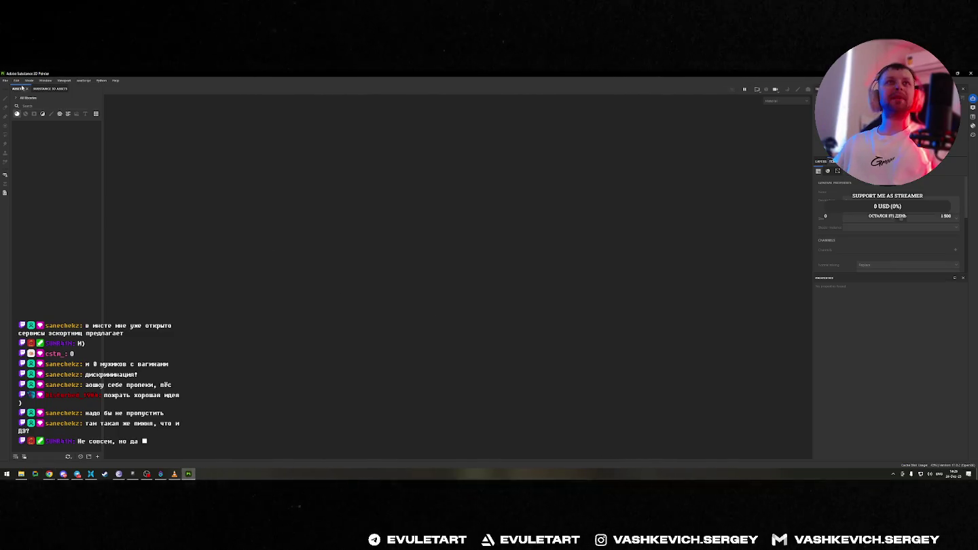
click(6, 81)
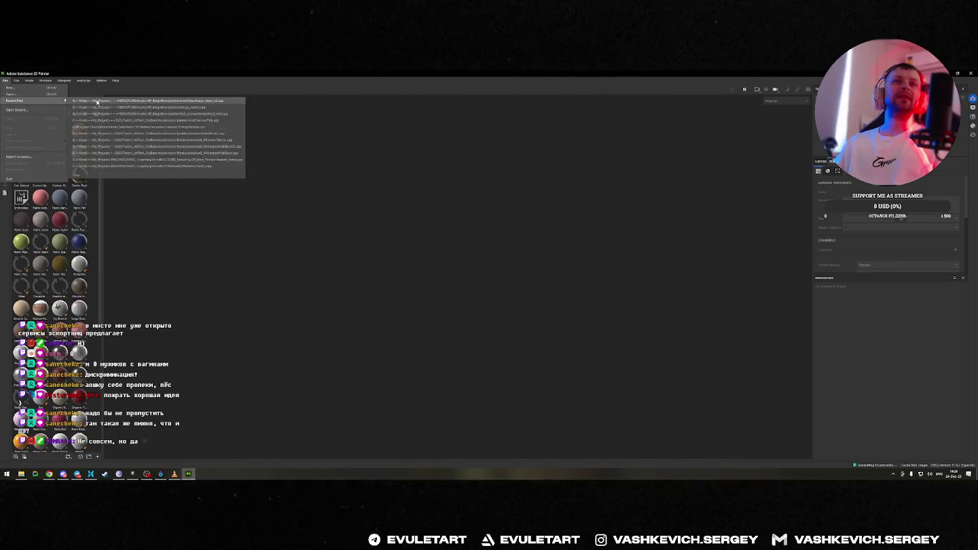
click(218, 101)
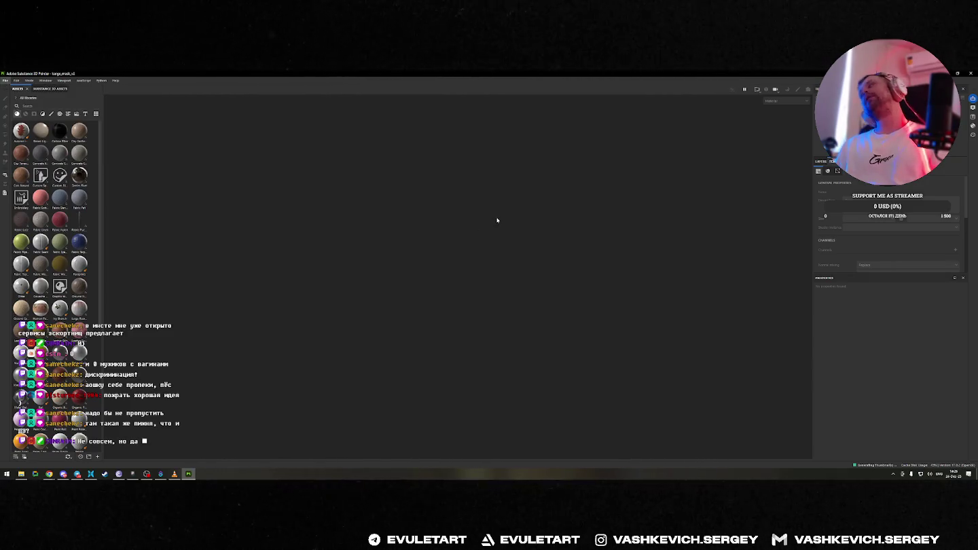
Zoom and orbit onto the boat, then start File > Import resources.
scroll(620, 243, down, 4)
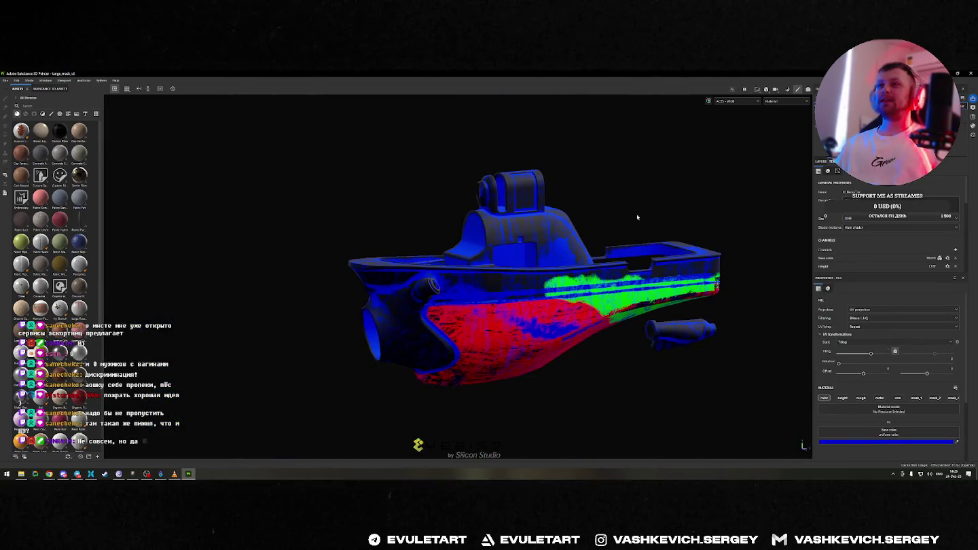
alt+drag(623, 214, 665, 227)
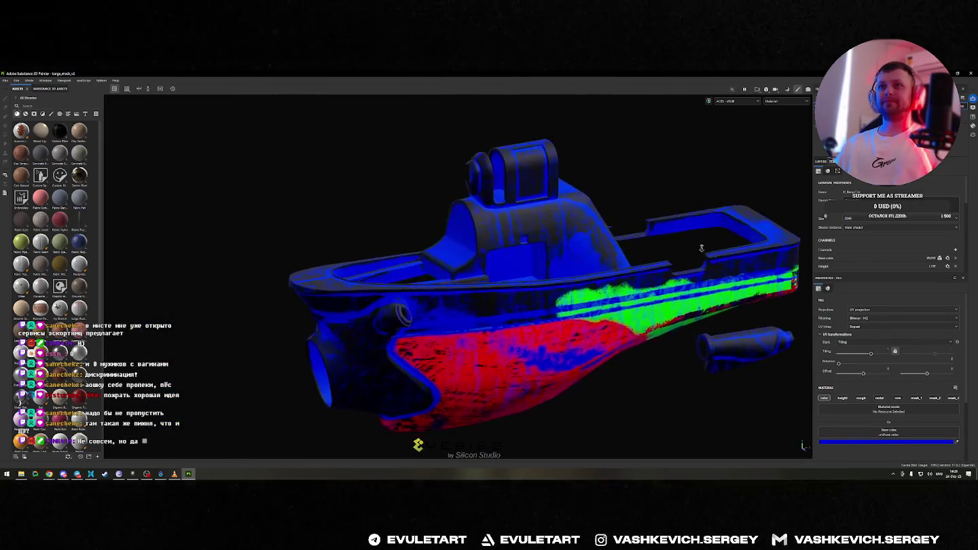
click(5, 81)
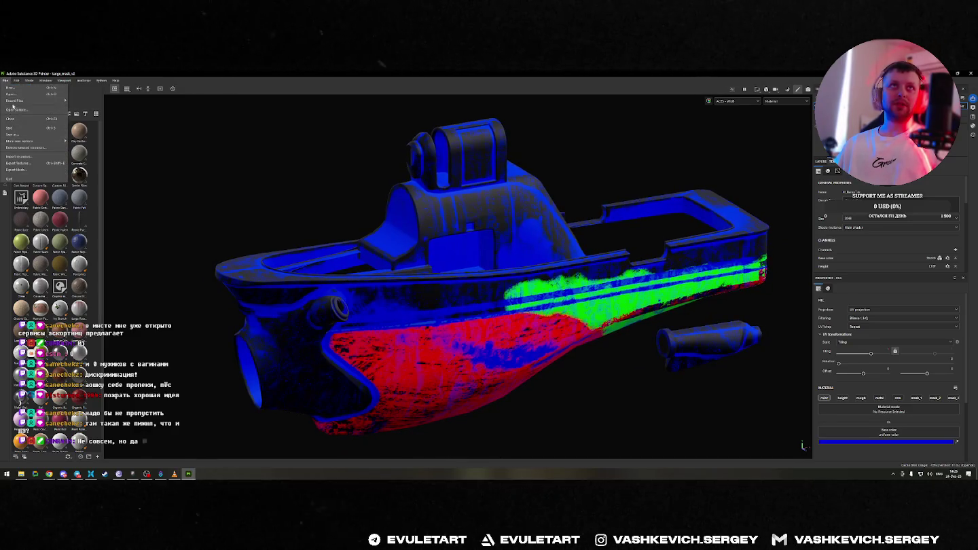
click(19, 157)
Add resources by browsing E: to ~HYDROPUNK/Assets/HP_BargeNow/painter/meshMap.
drag(469, 189, 652, 144)
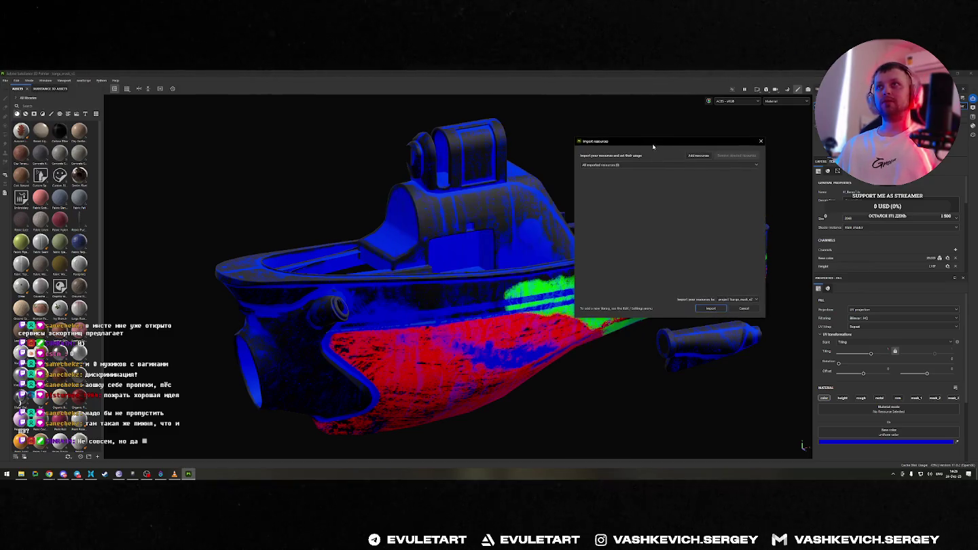
click(698, 156)
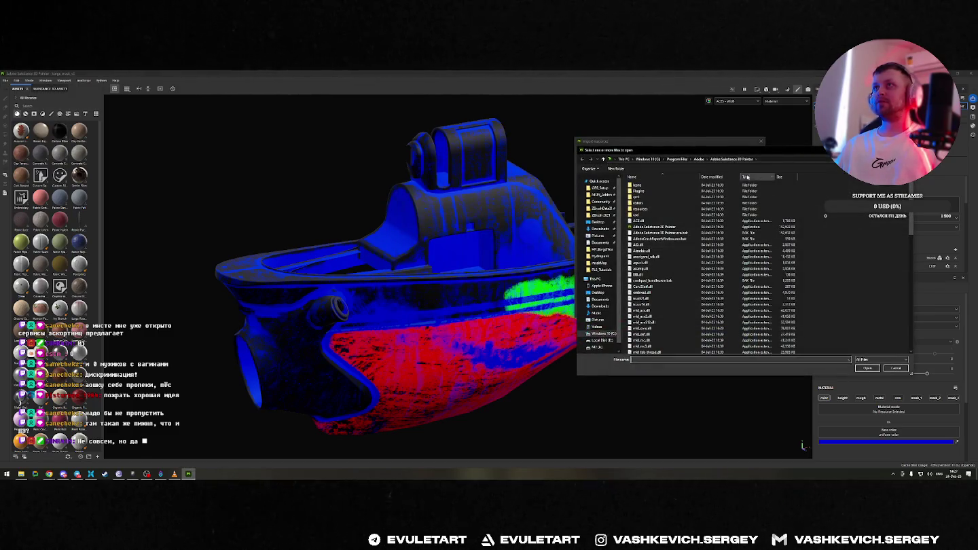
click(597, 347)
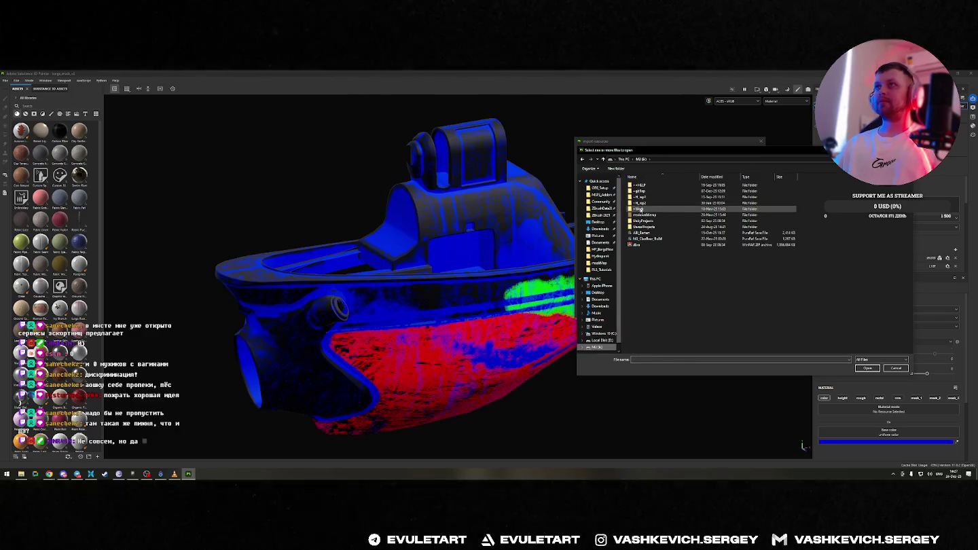
double_click(641, 208)
double_click(644, 192)
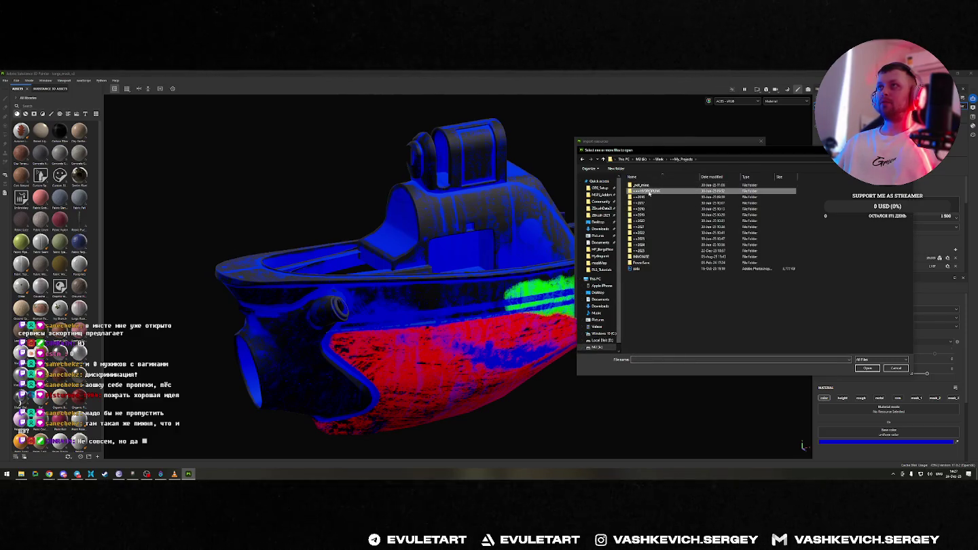
double_click(647, 192)
double_click(652, 212)
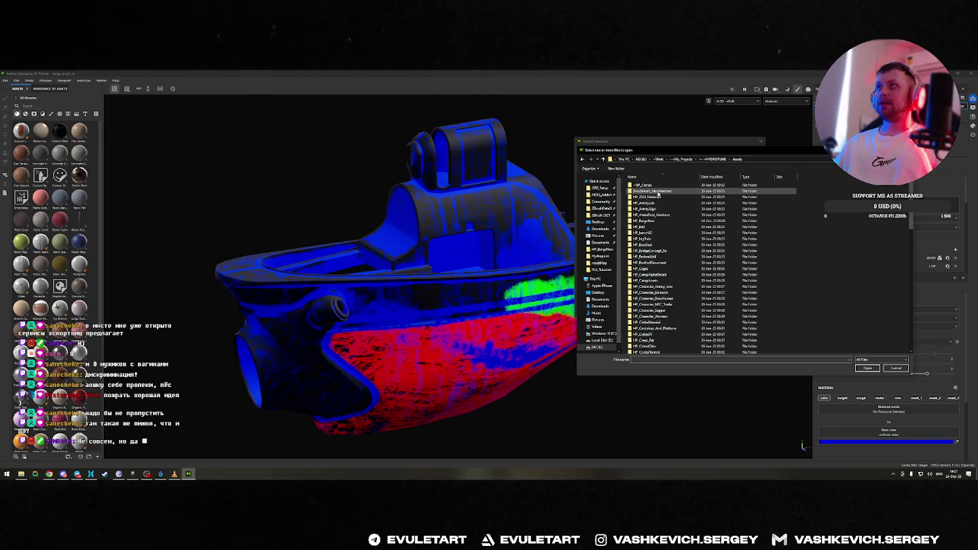
double_click(656, 222)
double_click(642, 197)
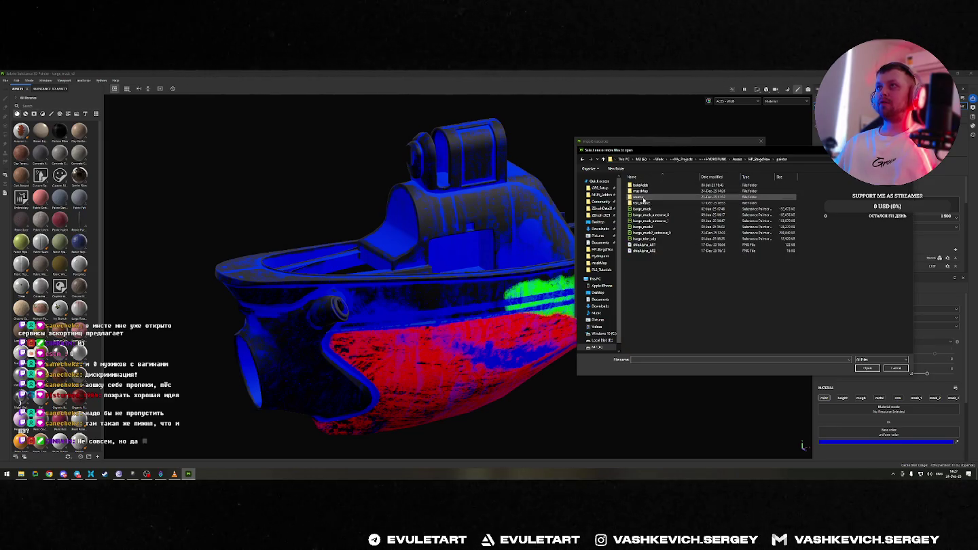
double_click(640, 191)
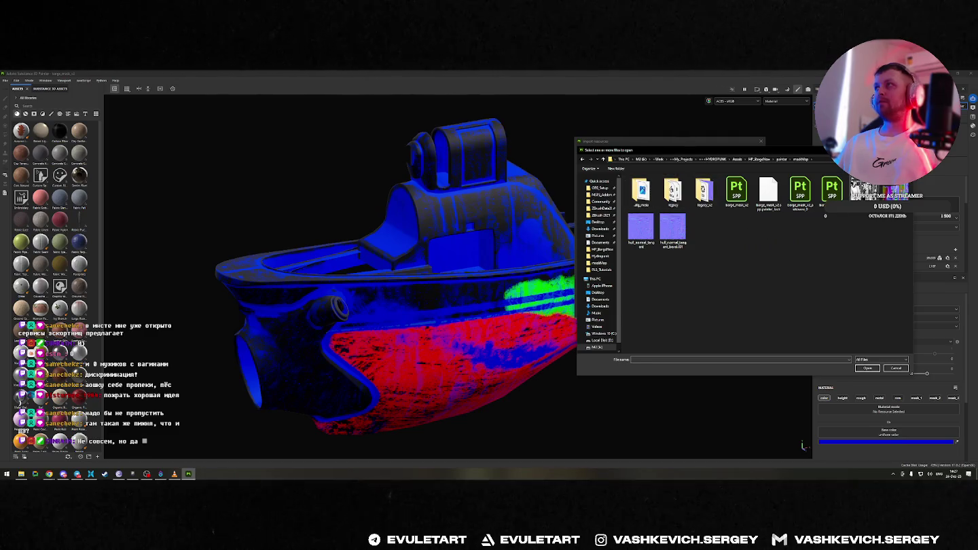
Import hull_ao.png with its usage set to texture.
click(867, 368)
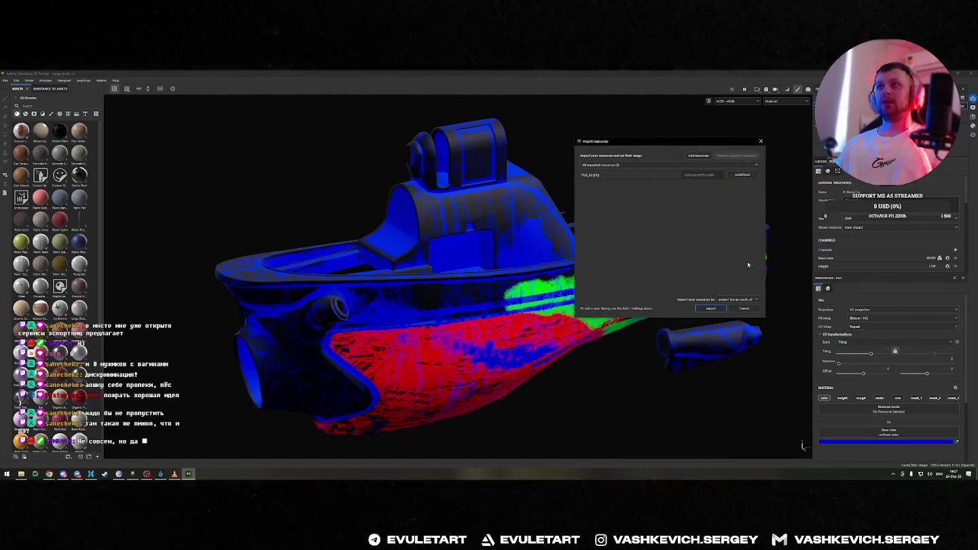
click(740, 175)
click(751, 199)
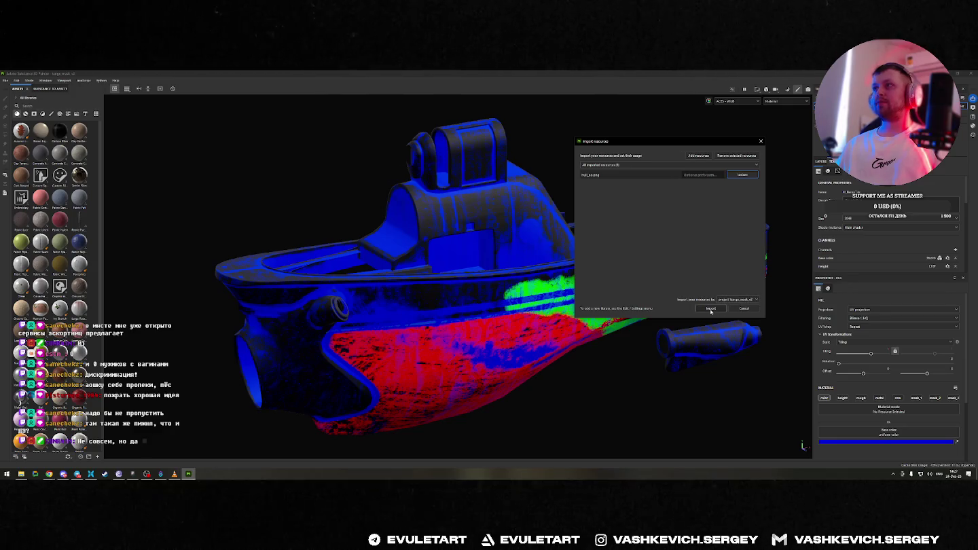
click(710, 309)
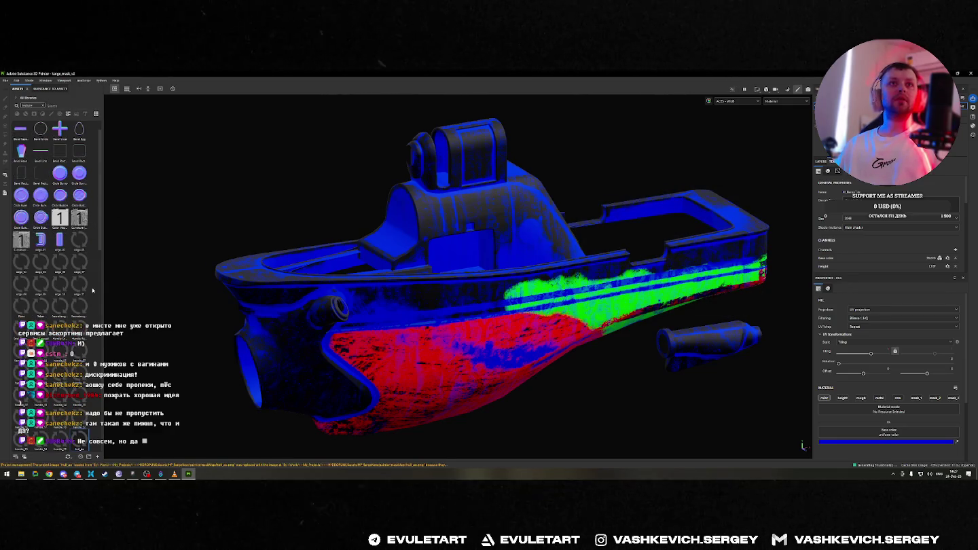
Scroll to the Mesh Maps list and orbit the hull from the front.
scroll(87, 241, down, 5)
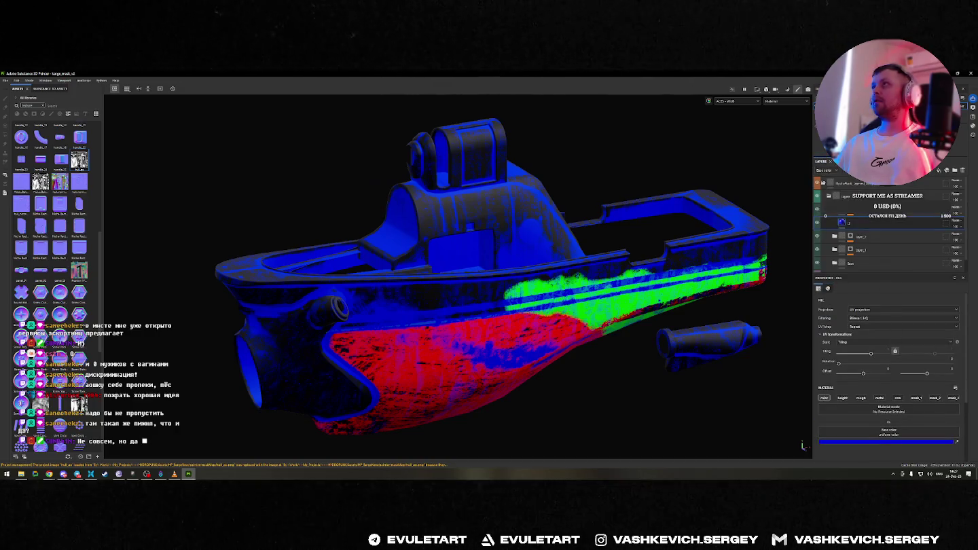
scroll(852, 250, down, 2)
scroll(845, 231, down, 3)
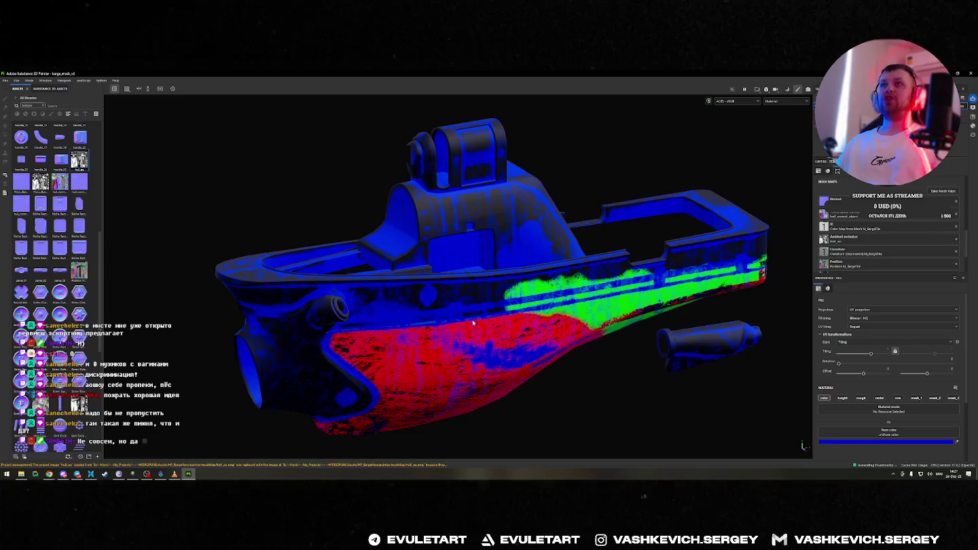
alt+drag(473, 323, 426, 274)
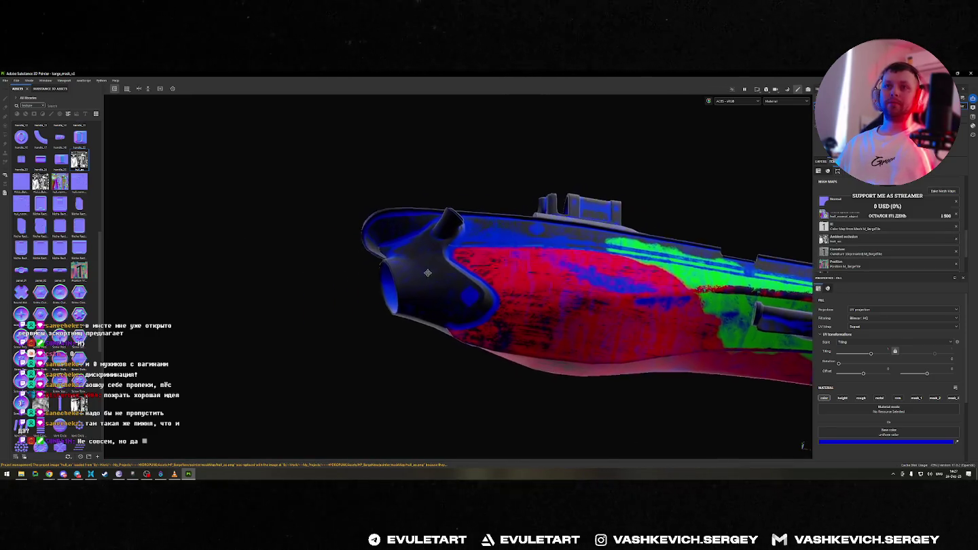
scroll(426, 274, up, 2)
scroll(426, 275, up, 1)
scroll(640, 166, down, 5)
mouse_move(640, 166)
alt+mouse_down()
mouse_move(597, 321)
mouse_move(533, 240)
alt+mouse_up()
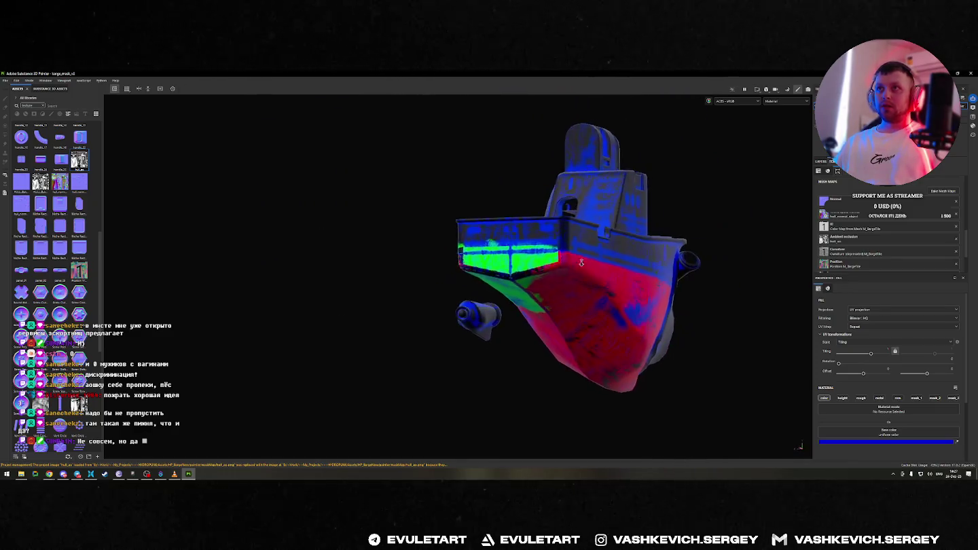
scroll(533, 239, up, 1)
scroll(523, 240, up, 1)
scroll(512, 239, up, 2)
scroll(503, 239, up, 1)
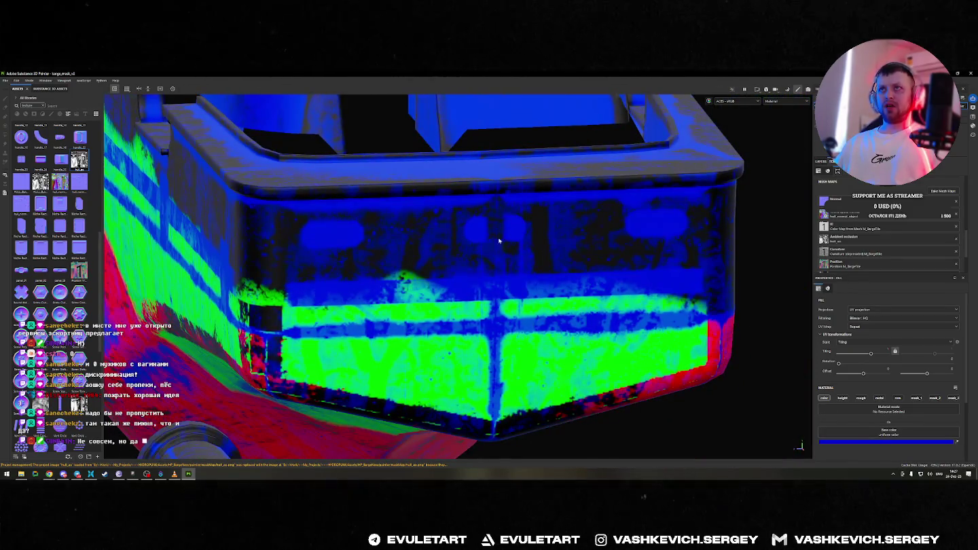
Inspect the boat's colour mask from rear, three-quarter front and side views.
key(alt+Tab)
key(alt+shift+Tab)
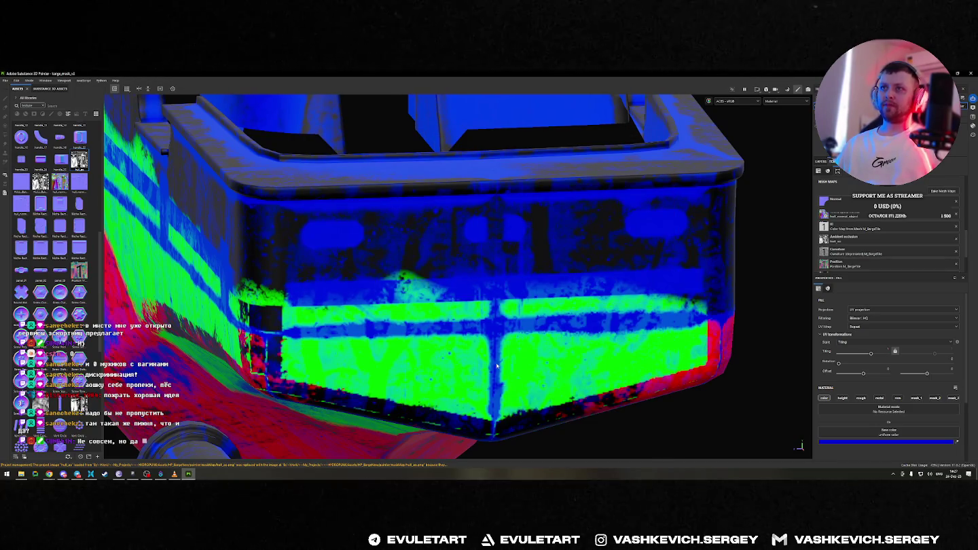
scroll(491, 351, down, 3)
scroll(491, 350, down, 3)
mouse_move(491, 350)
alt+mouse_down()
mouse_move(593, 364)
mouse_move(410, 318)
mouse_move(512, 361)
mouse_move(607, 367)
mouse_move(589, 386)
mouse_move(460, 410)
mouse_move(543, 387)
mouse_move(607, 275)
mouse_move(386, 264)
mouse_move(489, 196)
mouse_move(599, 267)
mouse_move(701, 255)
mouse_move(629, 303)
mouse_move(617, 282)
mouse_move(385, 253)
mouse_move(475, 251)
alt+mouse_up()
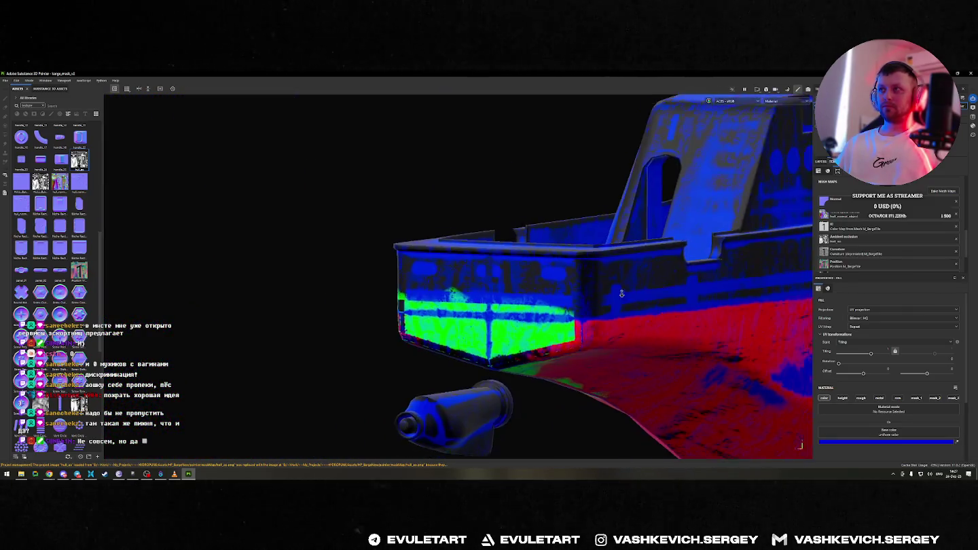
alt+right_drag(475, 251, 567, 246)
alt+middle_drag(568, 246, 346, 245)
mouse_move(347, 245)
alt+mouse_down()
mouse_move(386, 332)
mouse_move(427, 330)
mouse_move(307, 318)
alt+mouse_up()
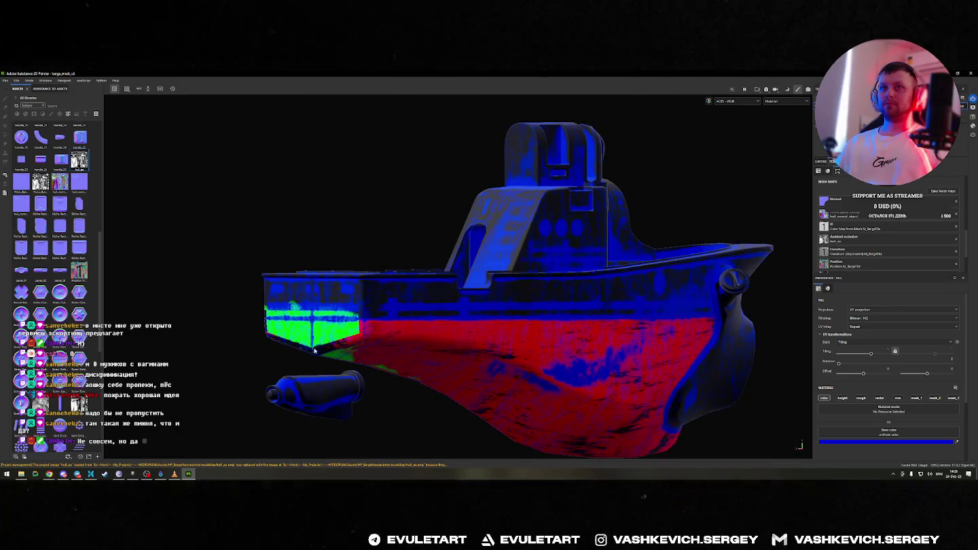
Launch Blender 4.5 from the Windows search.
key(alt+Tab)
click(427, 185)
key(super)
text(blender 4.5)
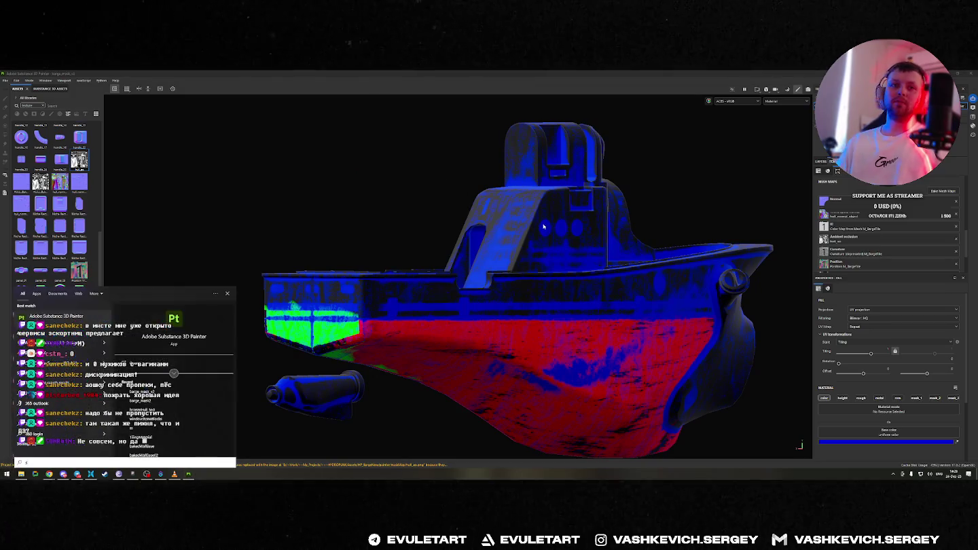
key(Return)
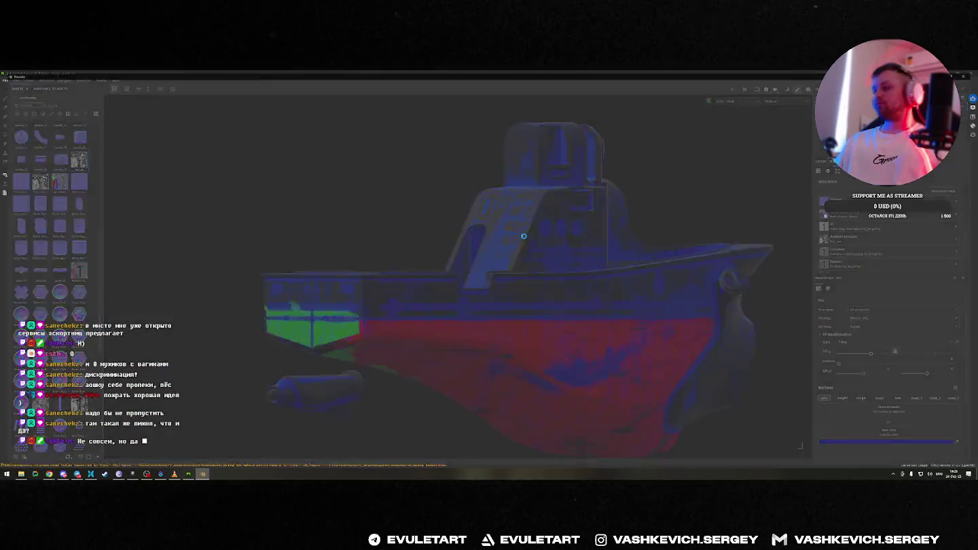
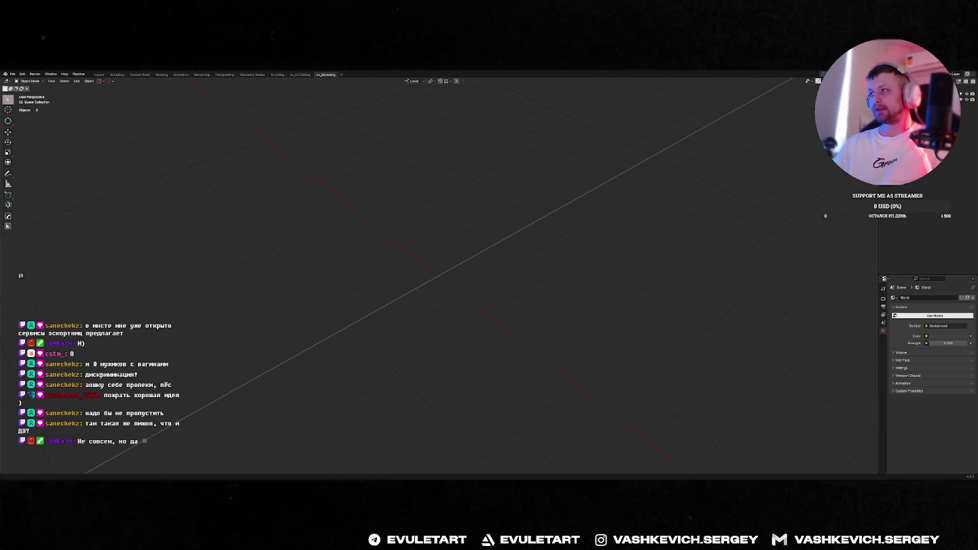
Open the last barge .blend file in _BargeNew's blender folder, discarding the empty scene's changes.
key(ctrl+s)
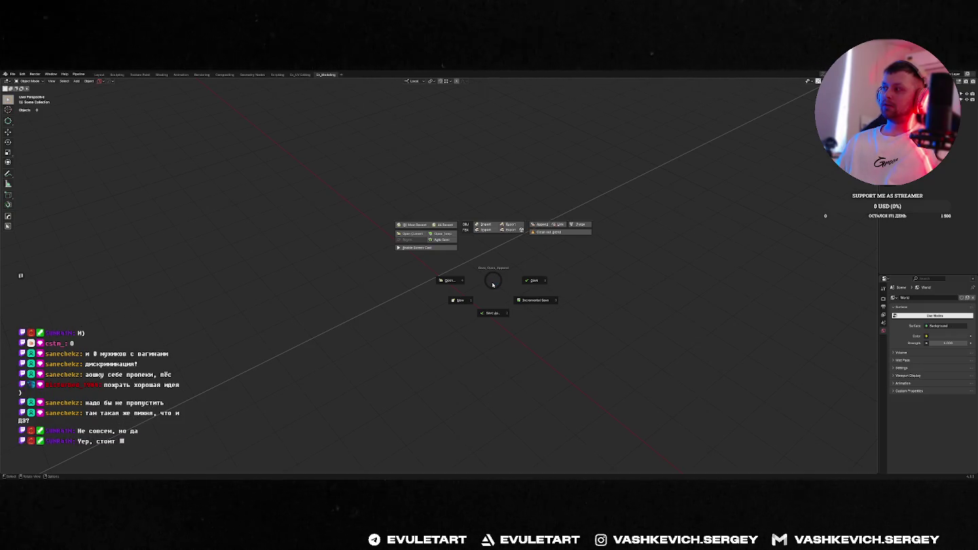
key(alt+Tab)
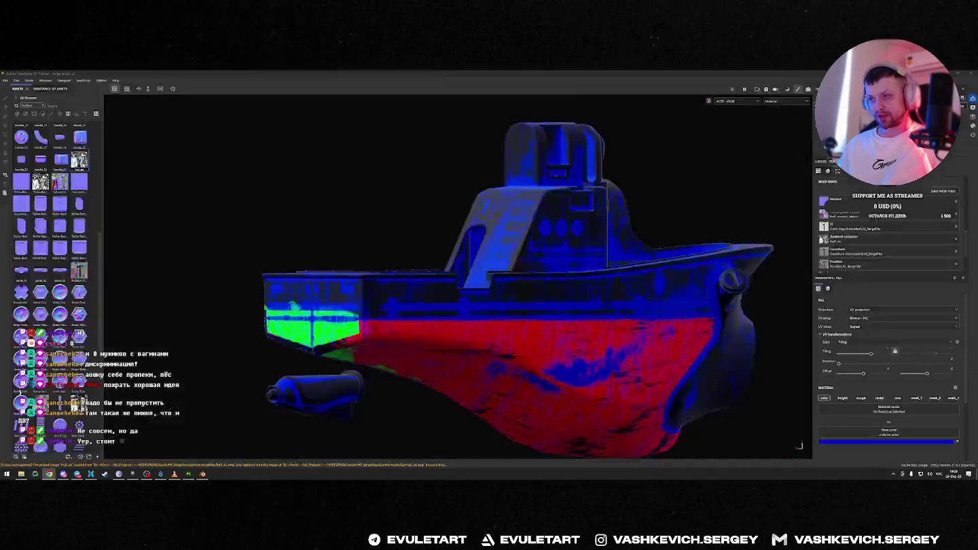
mouse_move(378, 239)
middle_down()
mouse_move(437, 334)
mouse_move(489, 285)
middle_up()
key(ctrl+q)
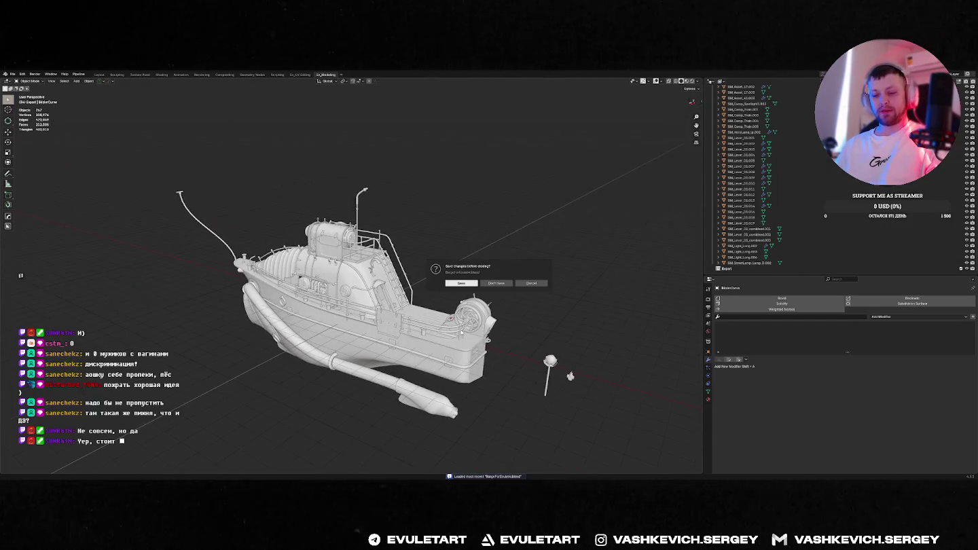
click(503, 285)
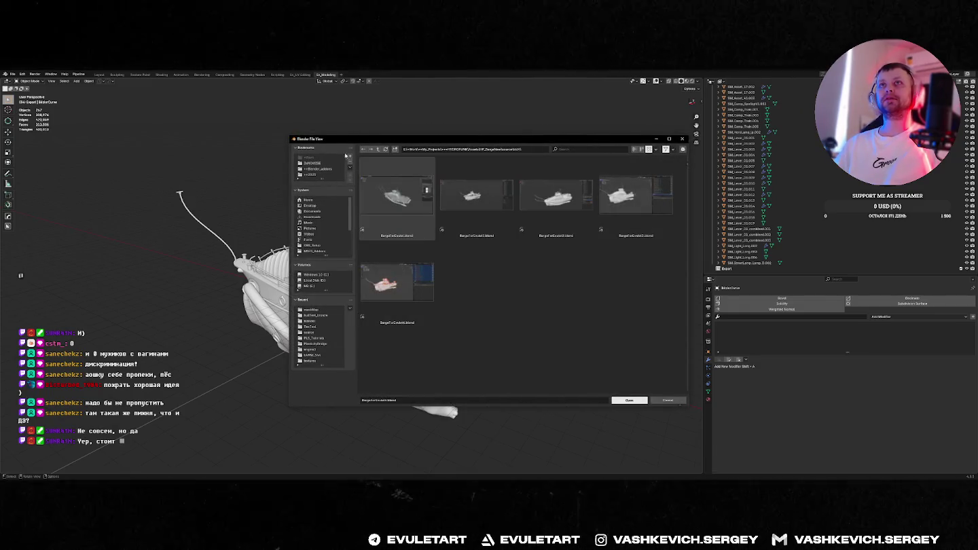
click(376, 150)
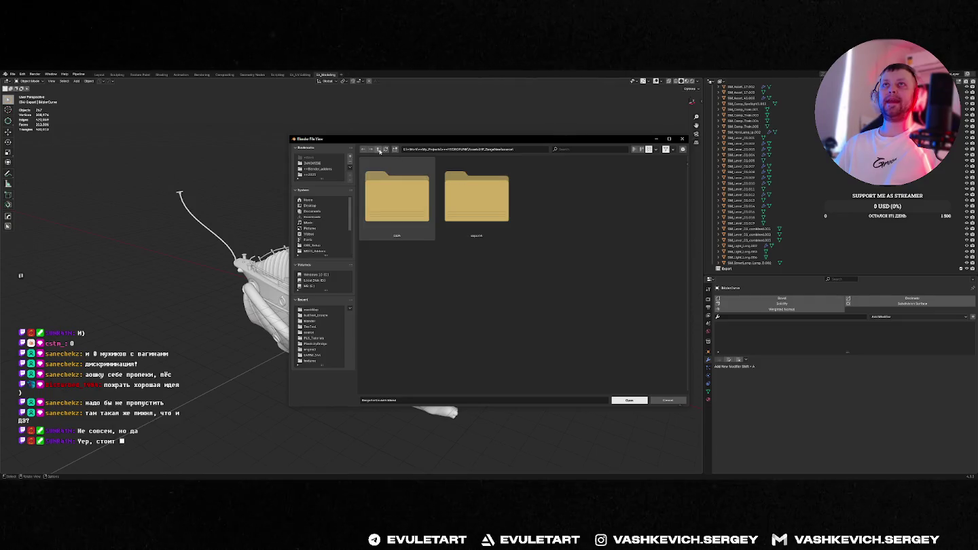
click(398, 204)
double_click(397, 203)
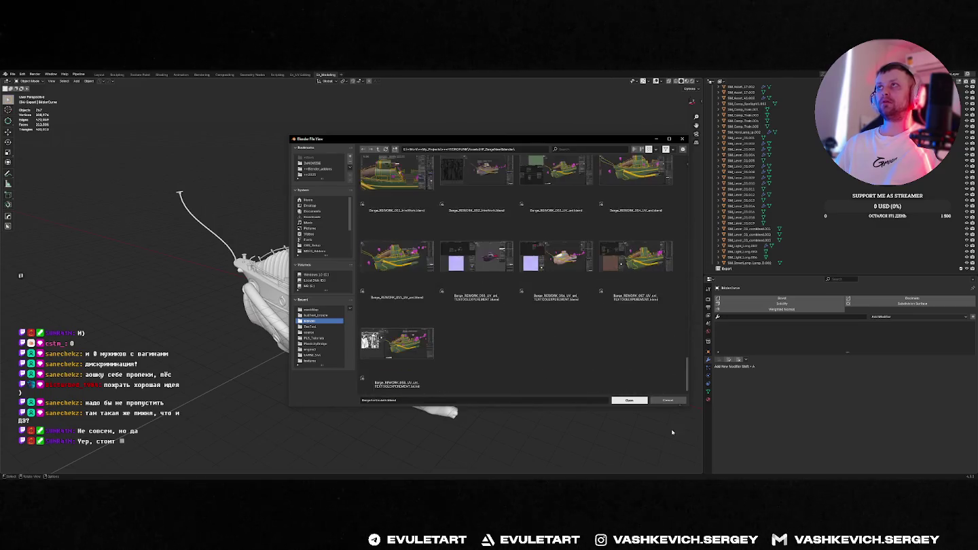
double_click(425, 377)
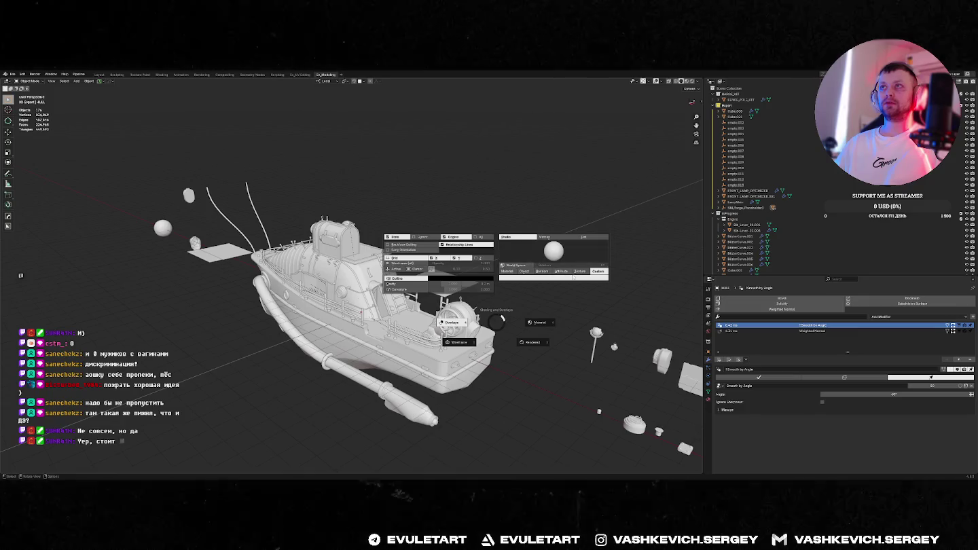
Switch solid shading to object colour and select the barge hull.
click(580, 271)
mouse_move(580, 270)
middle_down()
mouse_move(453, 363)
mouse_move(530, 284)
middle_up()
scroll(530, 284, up, 3)
scroll(530, 284, up, 2)
click(493, 351)
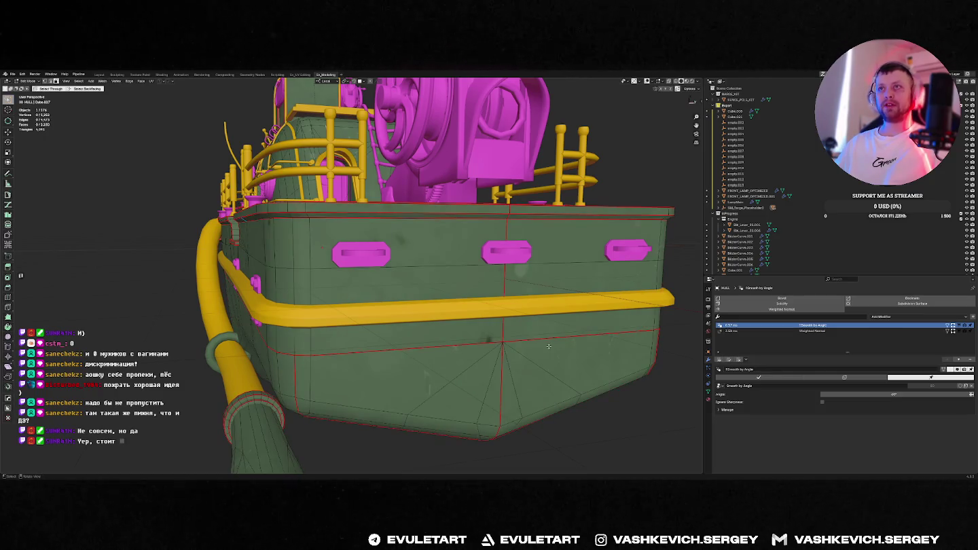
In UV Editing, select a band of stern hull faces to locate them in the UV layout.
key(ctrl+Page_Up)
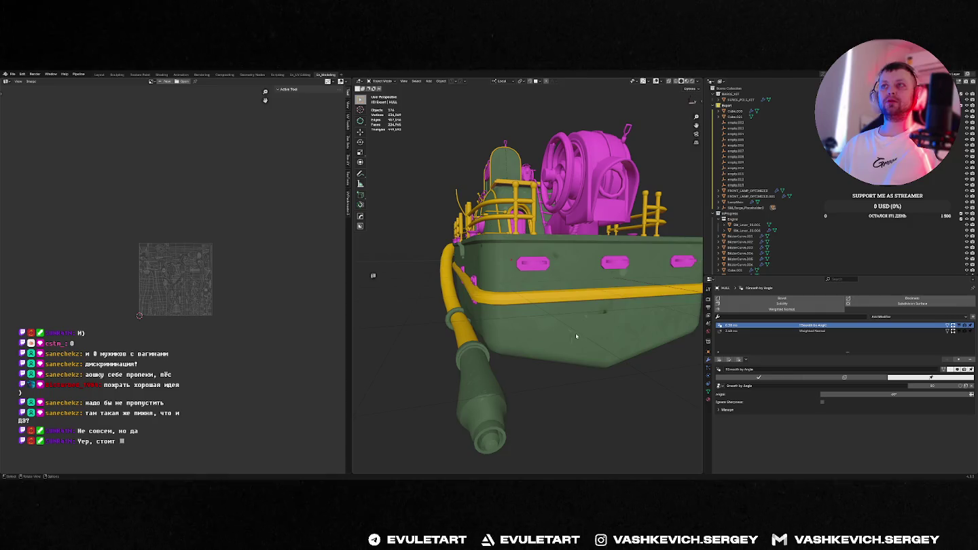
alt+click(638, 306)
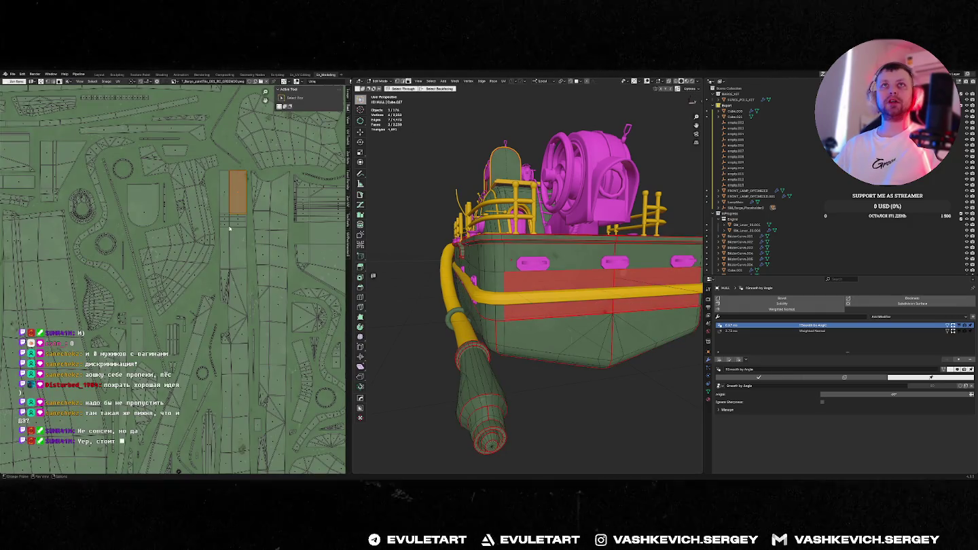
scroll(230, 229, down, 6)
scroll(215, 349, up, 3)
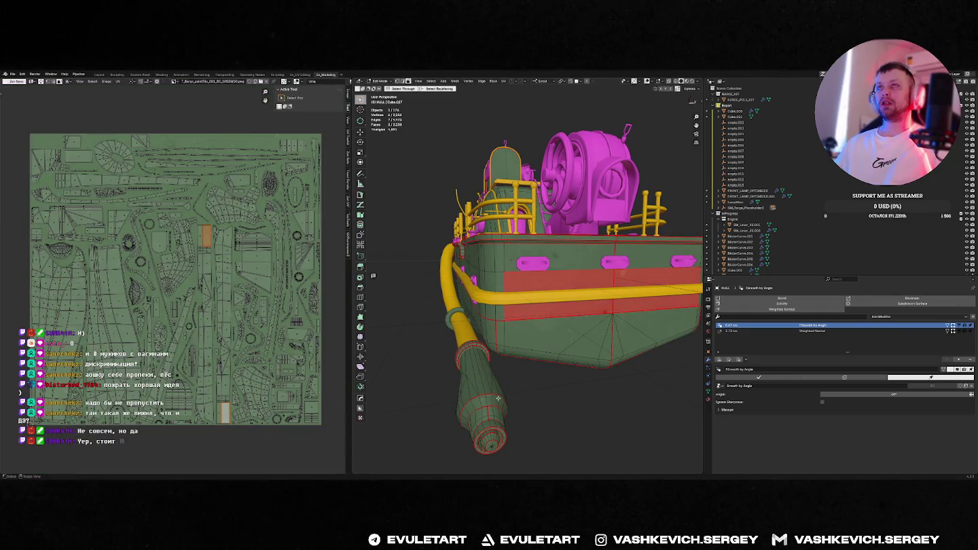
key(alt+Tab)
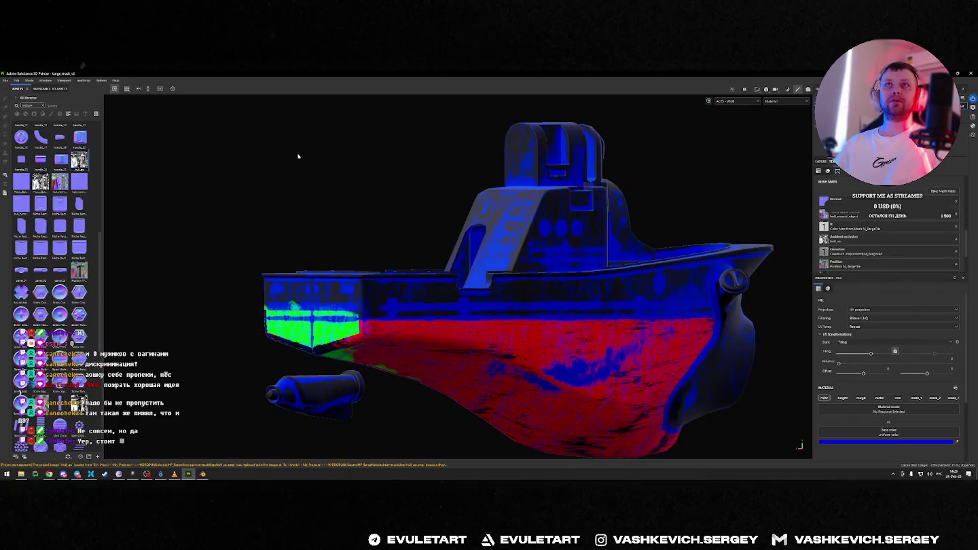
Toggle between the hull's 2D texture map and the 3D barge to compare them.
key(F3)
scroll(562, 311, down, 3)
scroll(541, 361, up, 2)
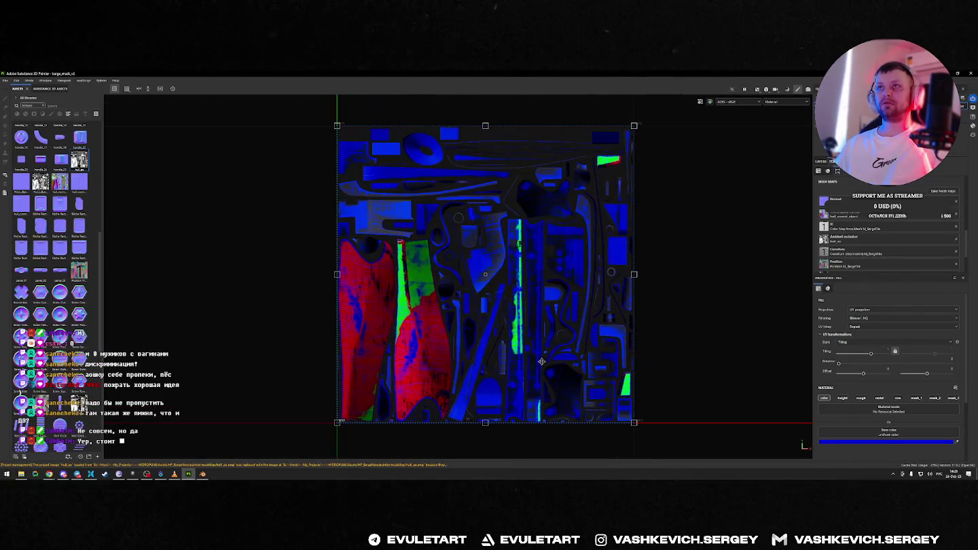
key(F2)
key(F3)
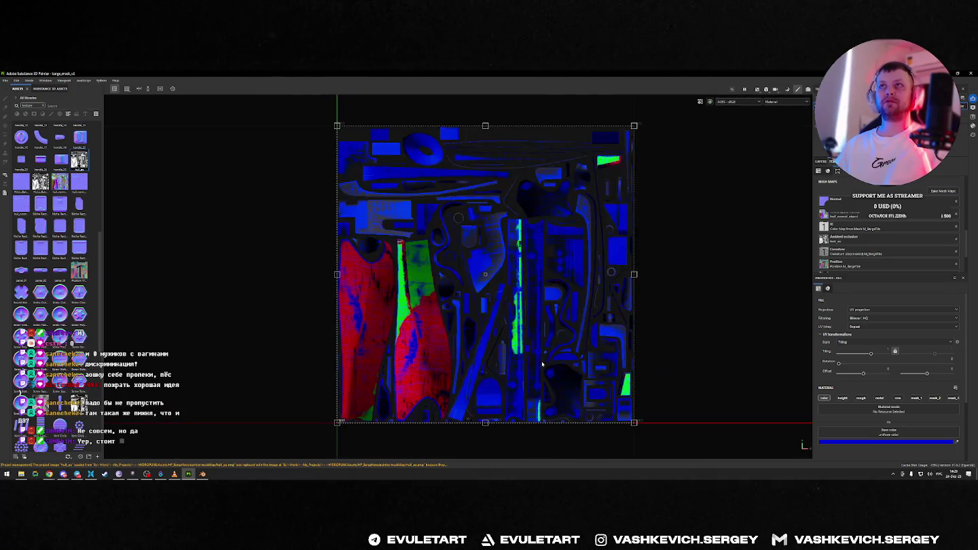
key(alt+Tab)
key(alt+Tab)
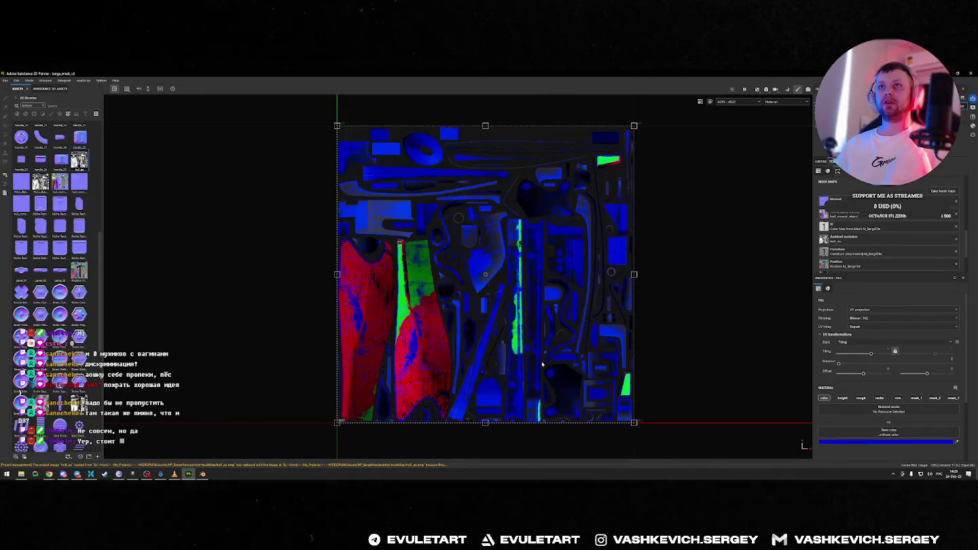
key(F2)
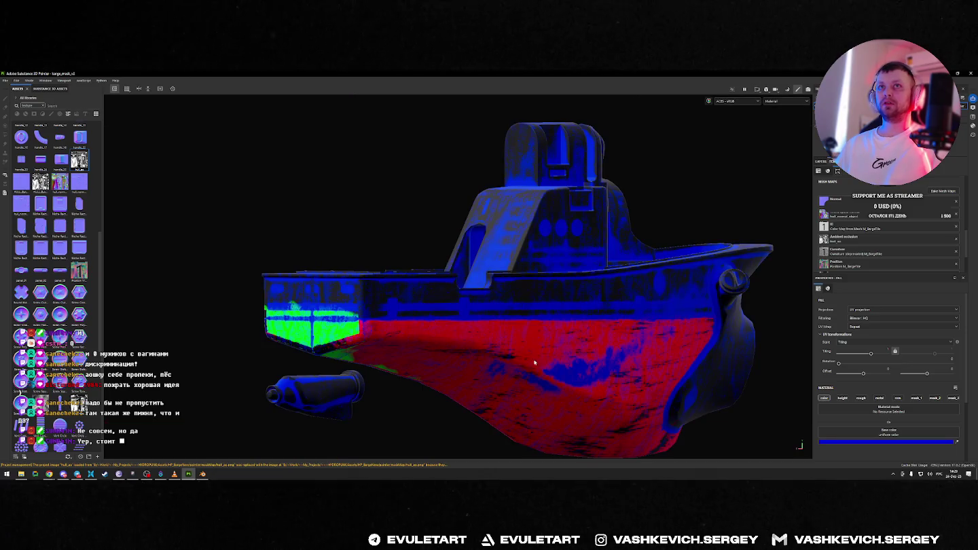
key(F3)
key(alt+Tab)
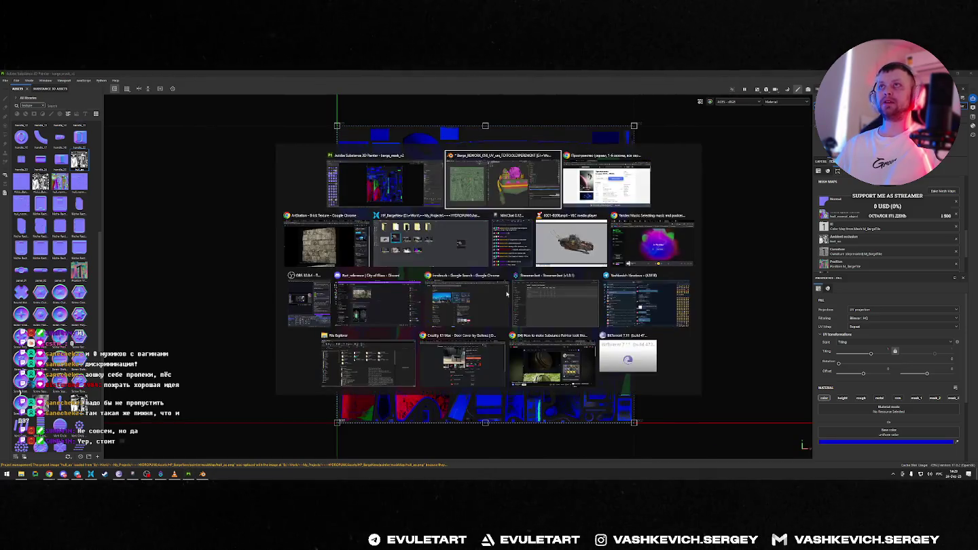
Frame the selected pink handle and select a hull edge loop in Edit Mode.
key(f)
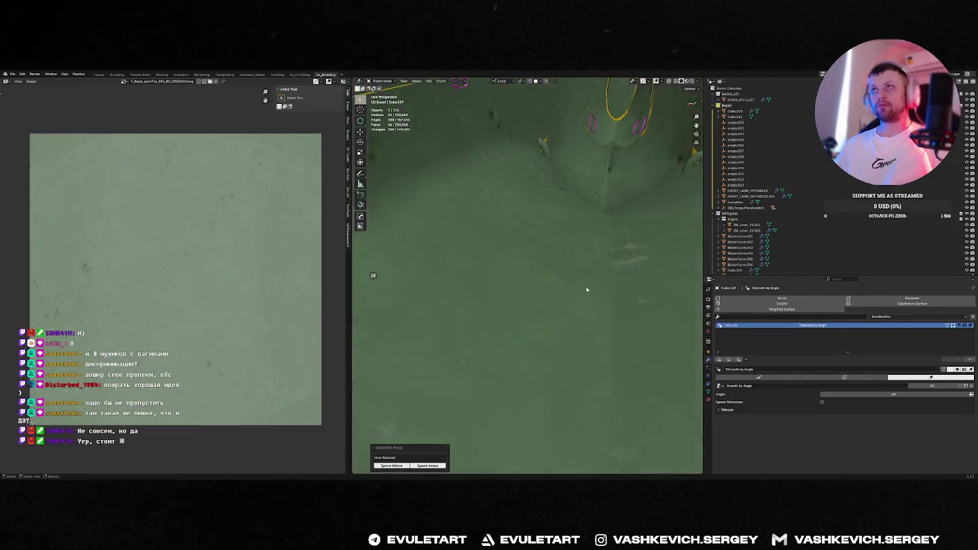
mouse_move(559, 286)
middle_down()
mouse_move(527, 286)
mouse_move(505, 307)
middle_up()
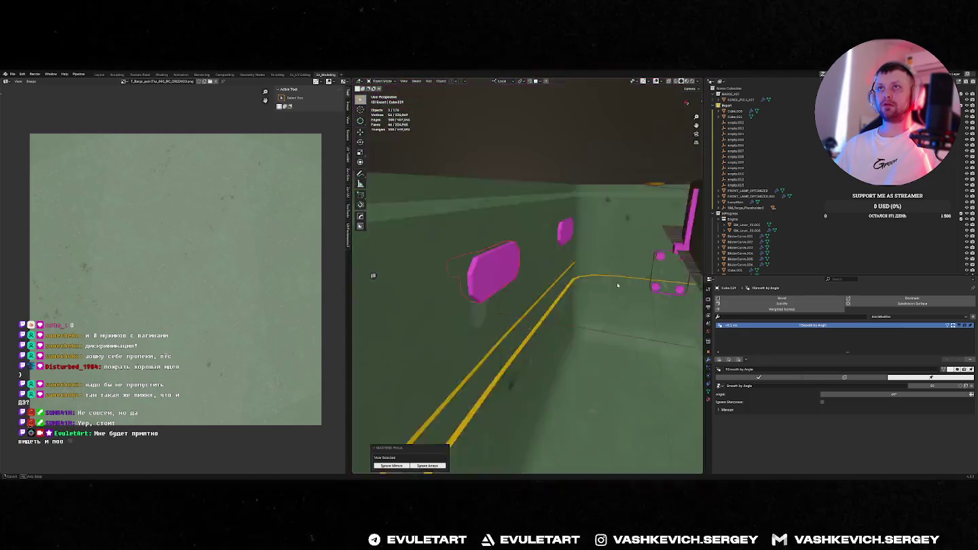
scroll(506, 307, down, 3)
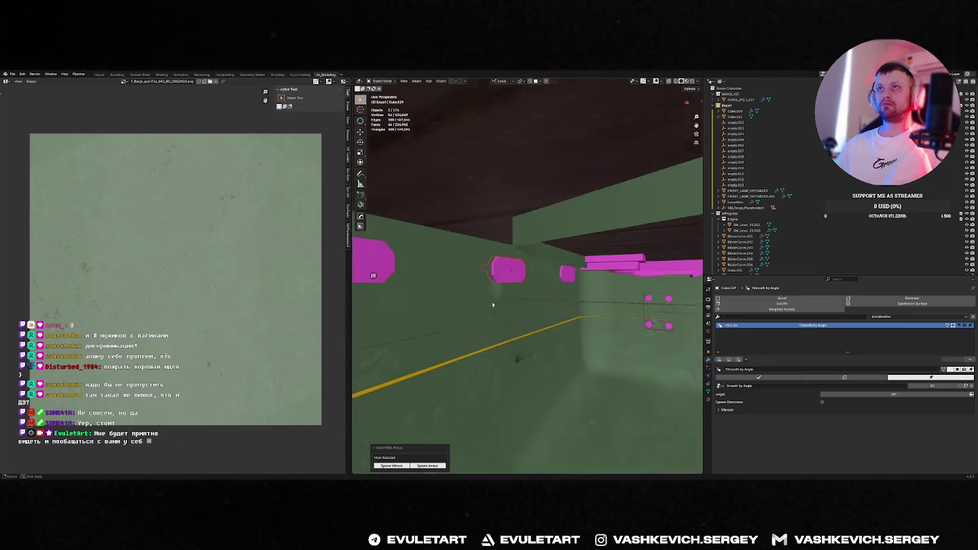
key(Tab)
right_click(475, 265)
click(552, 274)
Back in Object Mode, view the boat's end from below, then zoom Painter's 2D map.
key(Tab)
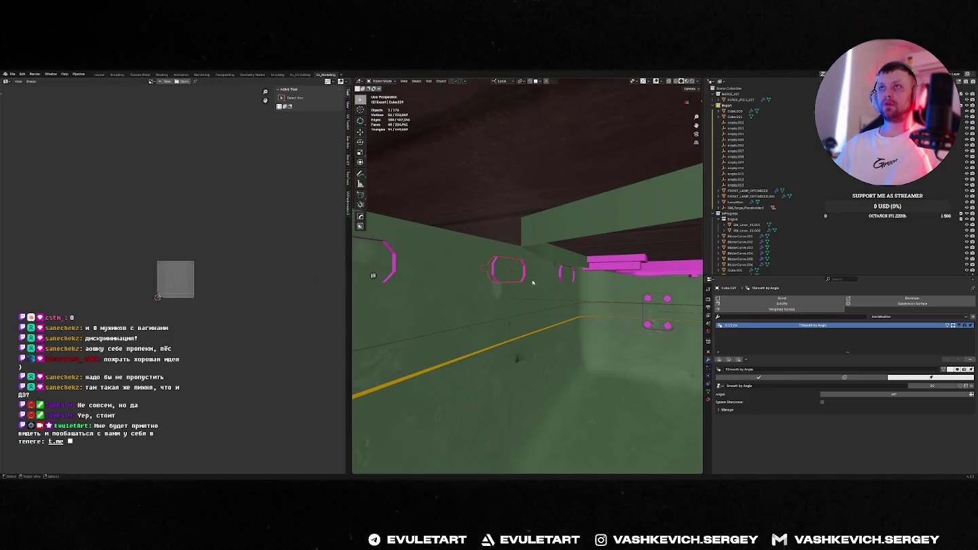
scroll(523, 285, down, 5)
middle_drag(523, 286, 524, 304)
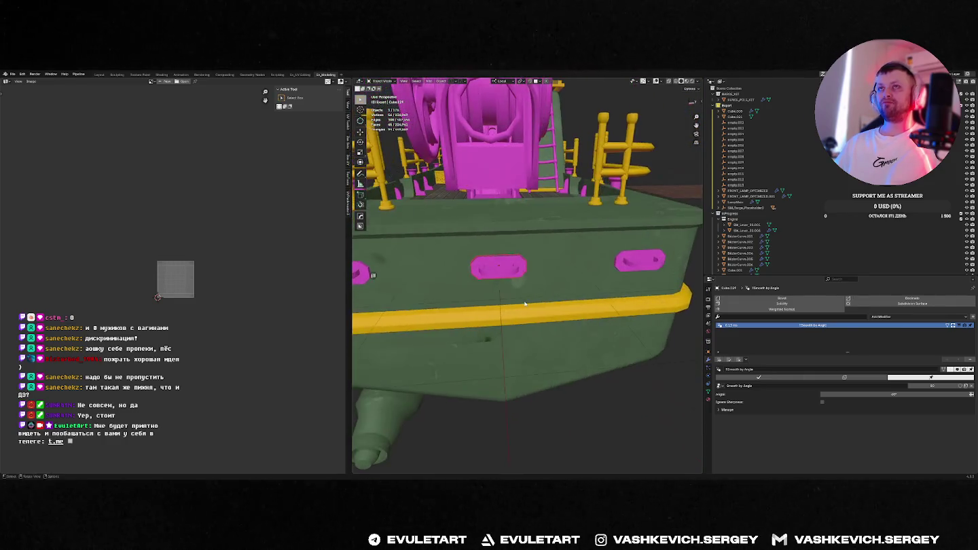
key(alt+Tab)
scroll(543, 229, up, 2)
scroll(483, 218, up, 2)
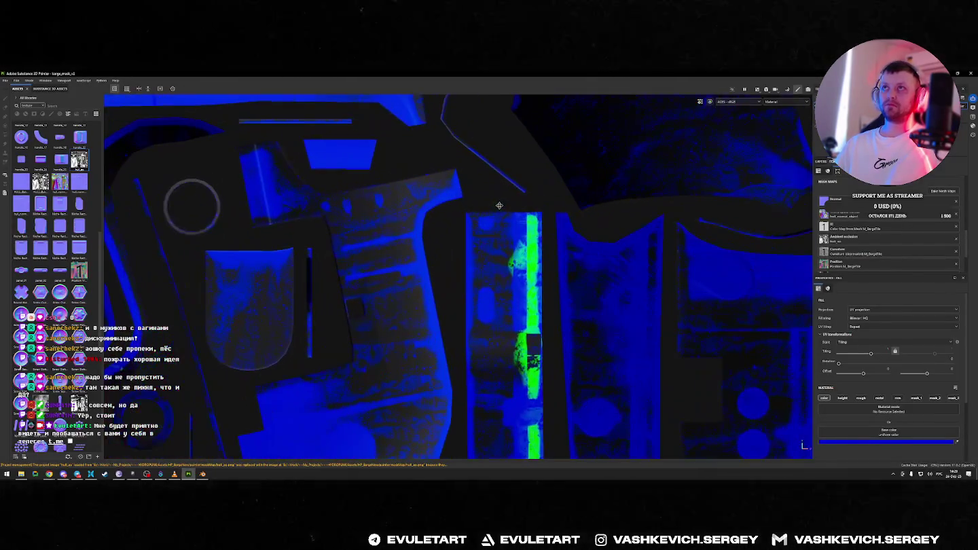
Zoom in and out over the hull's UV islands in the 2D texture view.
scroll(496, 218, up, 2)
scroll(515, 213, down, 2)
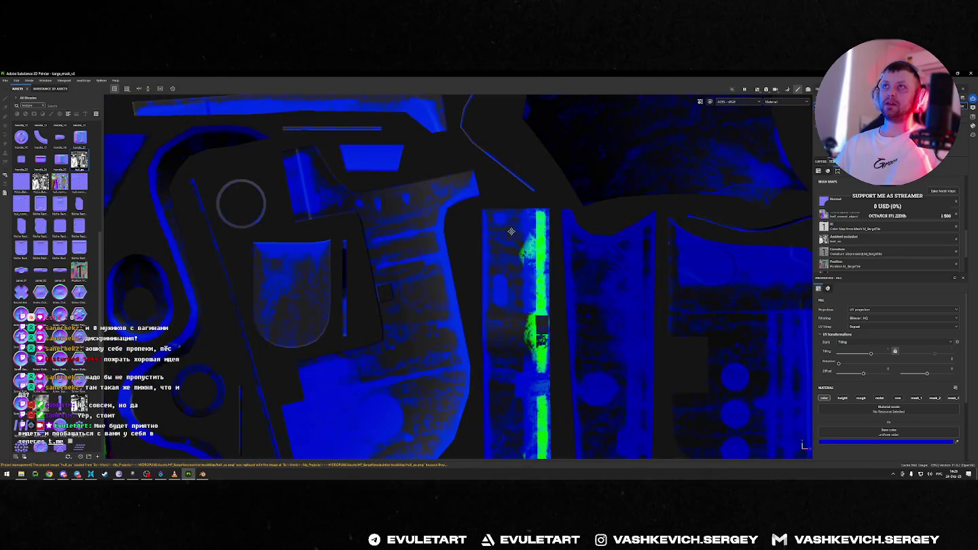
scroll(511, 231, down, 2)
scroll(512, 237, down, 2)
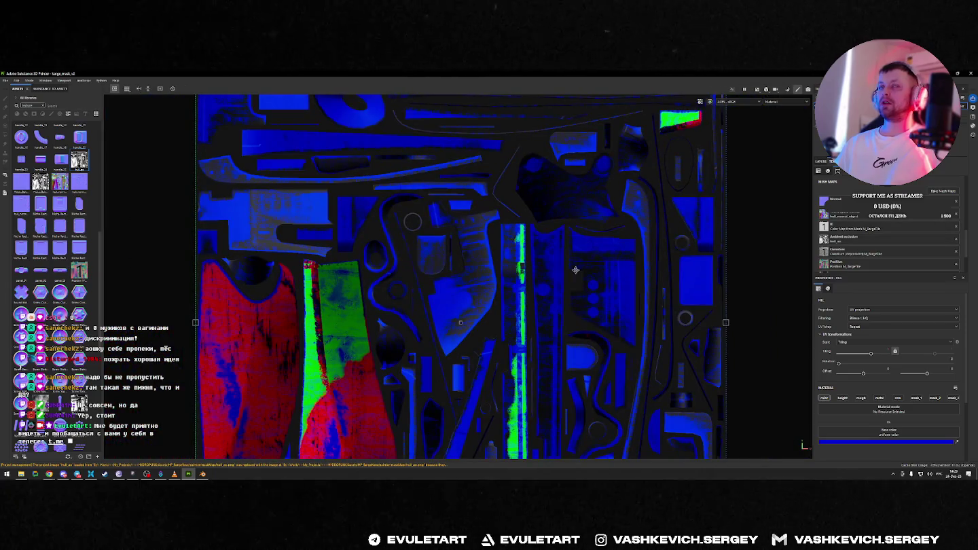
key(alt+Tab)
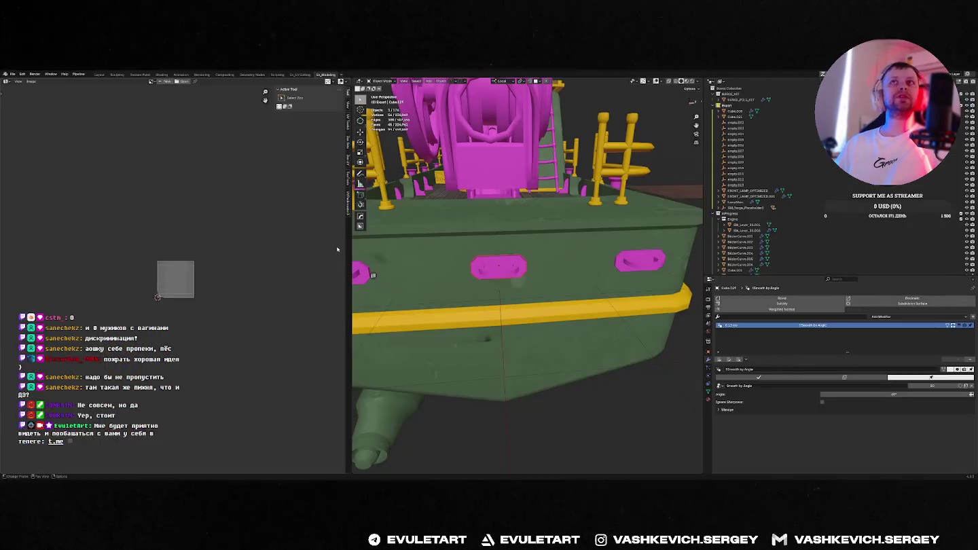
Select the hull and show its ambient occlusion bake, zoomed in, in the Image Editor.
click(498, 272)
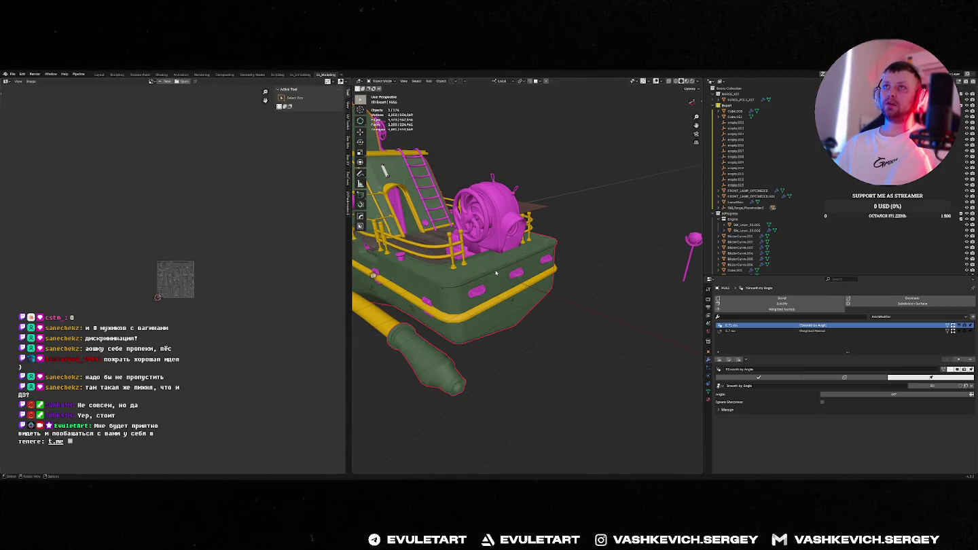
click(152, 80)
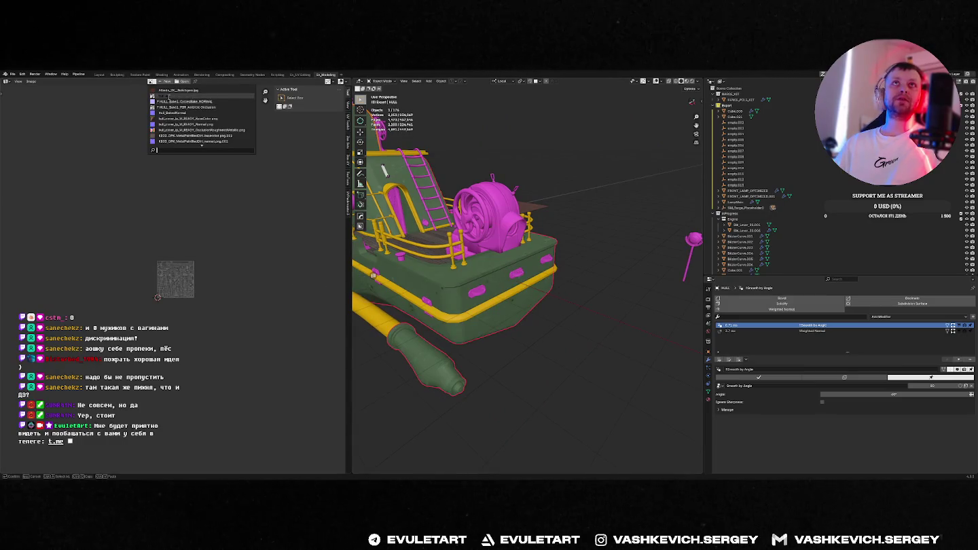
click(197, 106)
scroll(152, 268, up, 3)
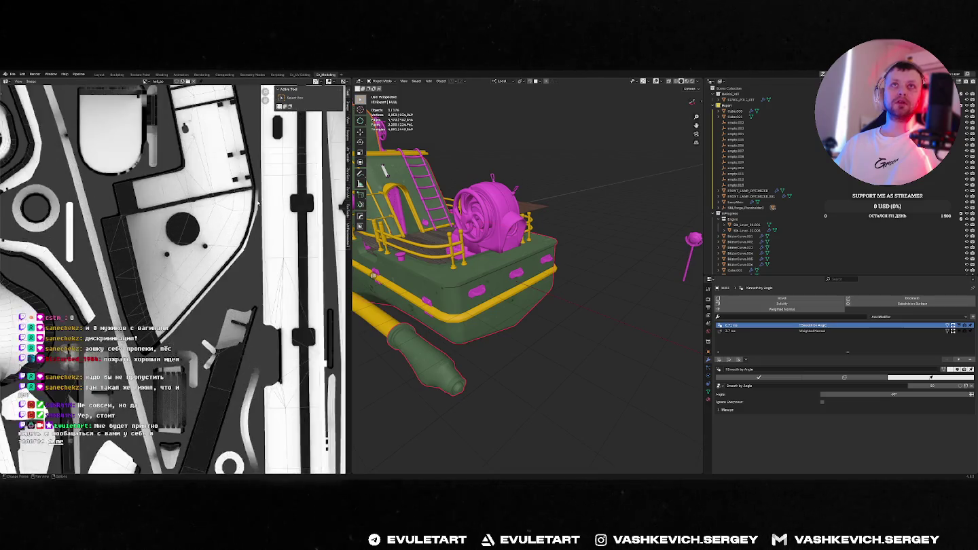
scroll(152, 268, up, 2)
scroll(152, 268, up, 2)
scroll(153, 268, up, 1)
scroll(202, 245, up, 2)
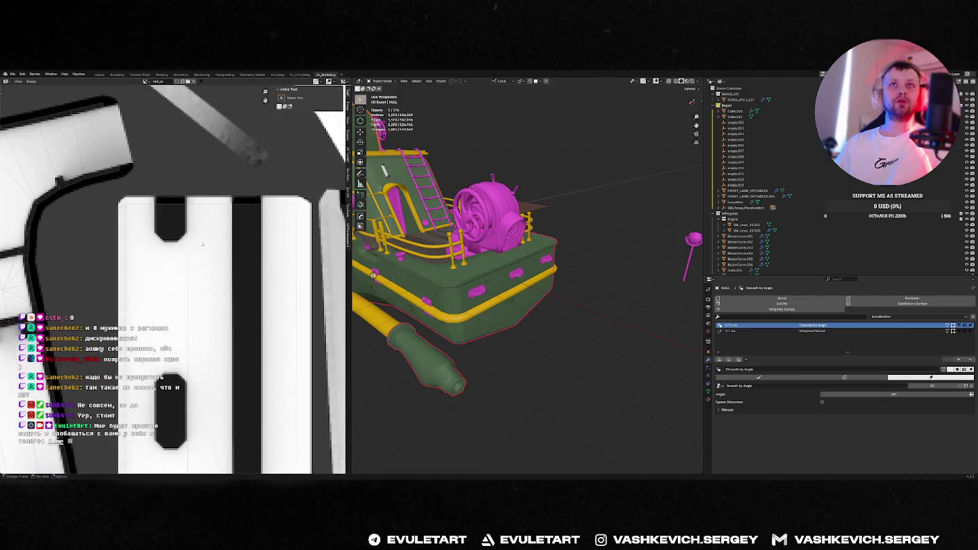
key(alt+Tab)
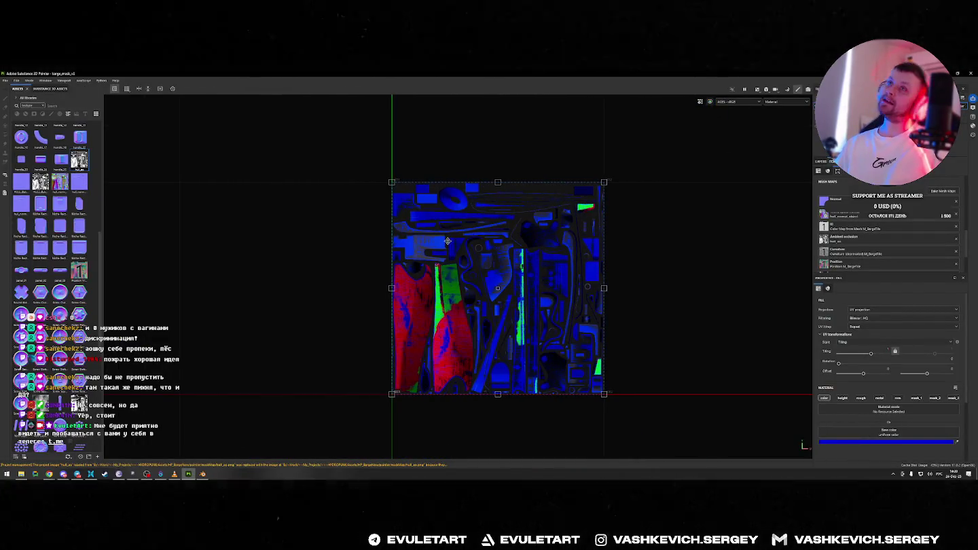
Open the Layers panel and hide then reshow the blue fill layer to compare.
scroll(475, 272, up, 2)
scroll(544, 265, up, 1)
scroll(615, 259, up, 2)
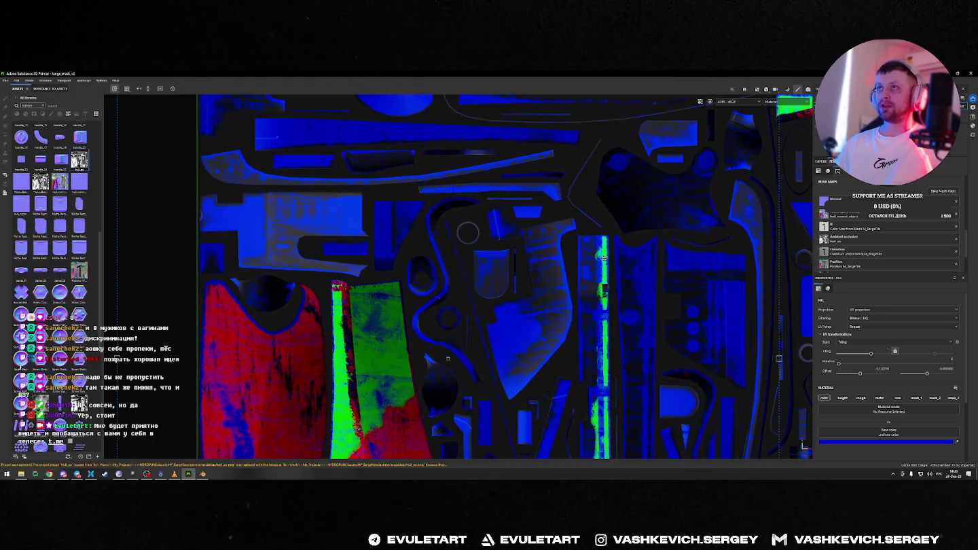
scroll(577, 258, down, 2)
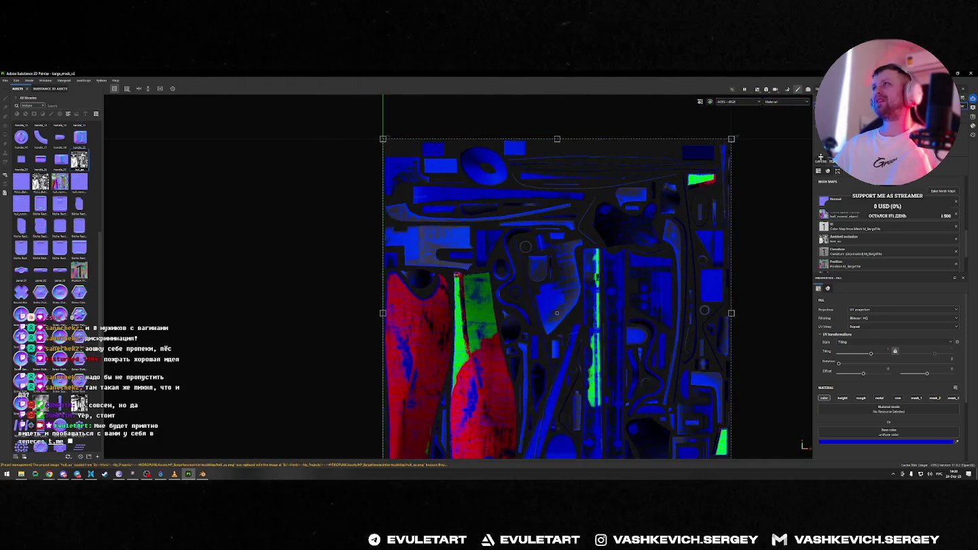
click(820, 161)
click(816, 223)
click(817, 222)
key(Delete)
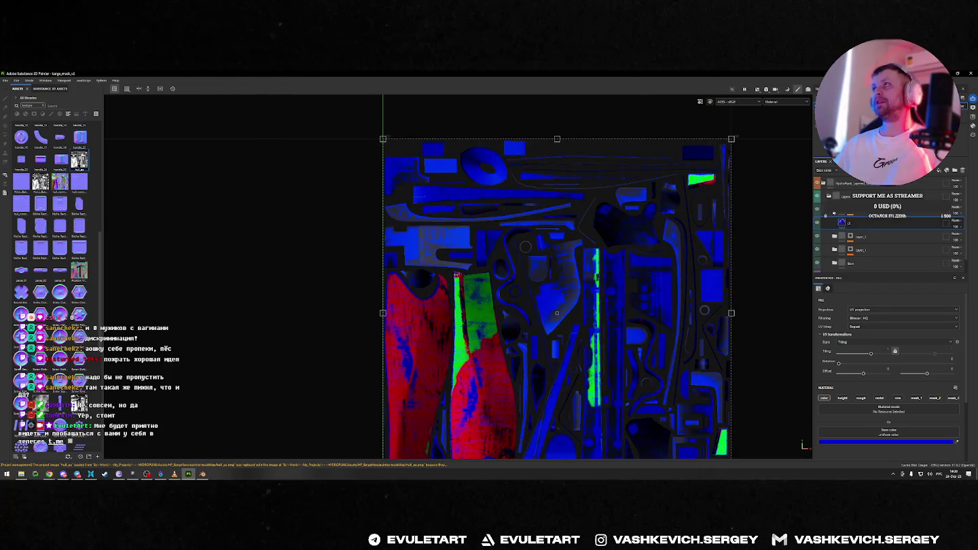
View the fill layer's grayscale mask fitted across the 2D UV texture.
key(1)
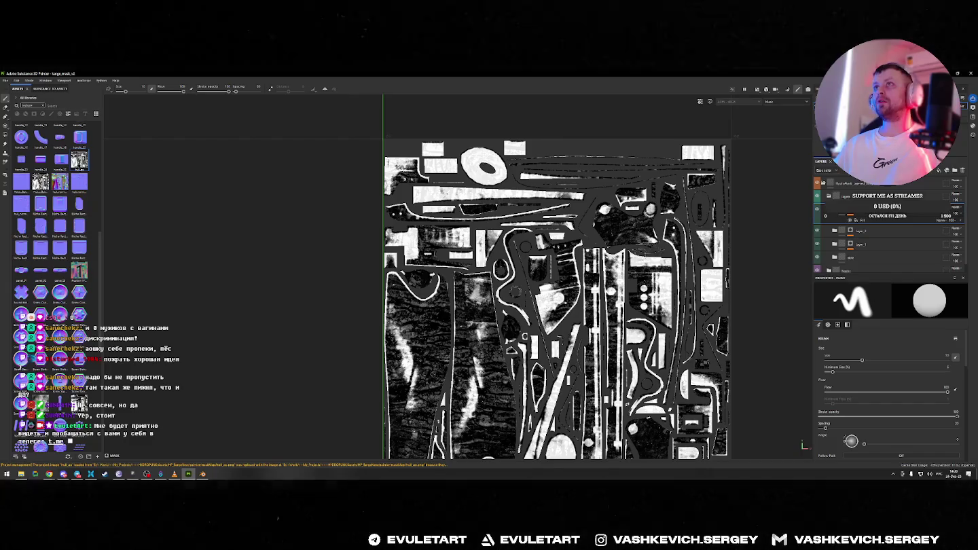
scroll(556, 245, up, 3)
scroll(557, 244, up, 3)
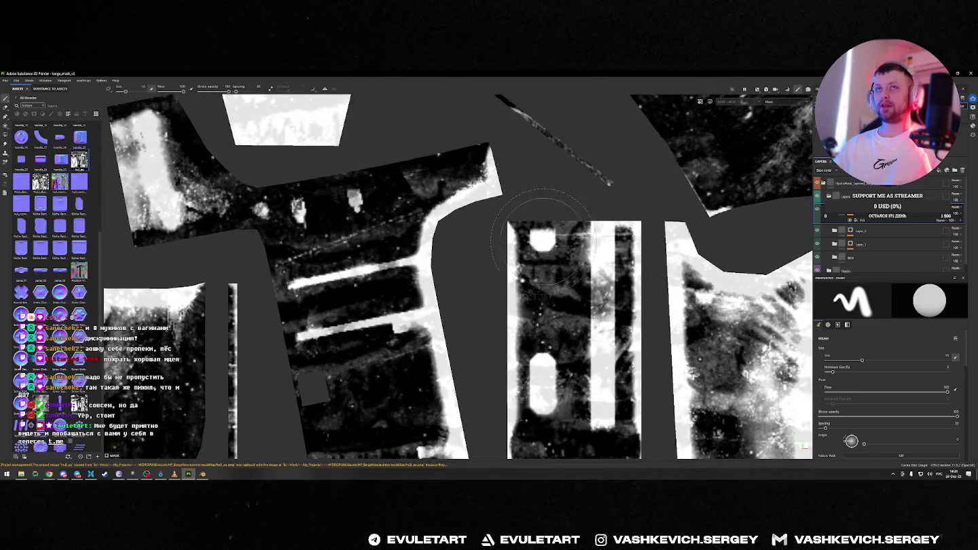
key(f)
scroll(532, 278, down, 3)
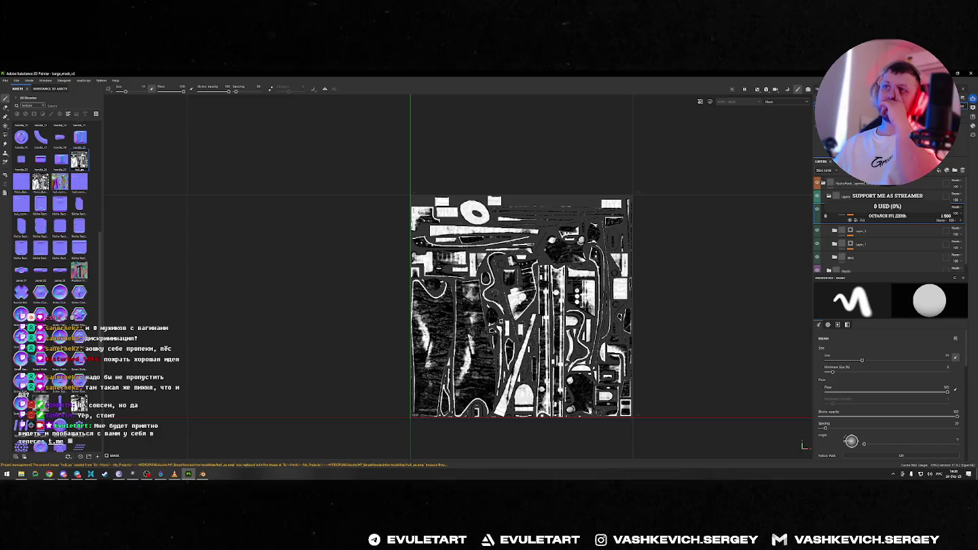
Return to the material view and orbit the 3D hull to its other side.
key(m)
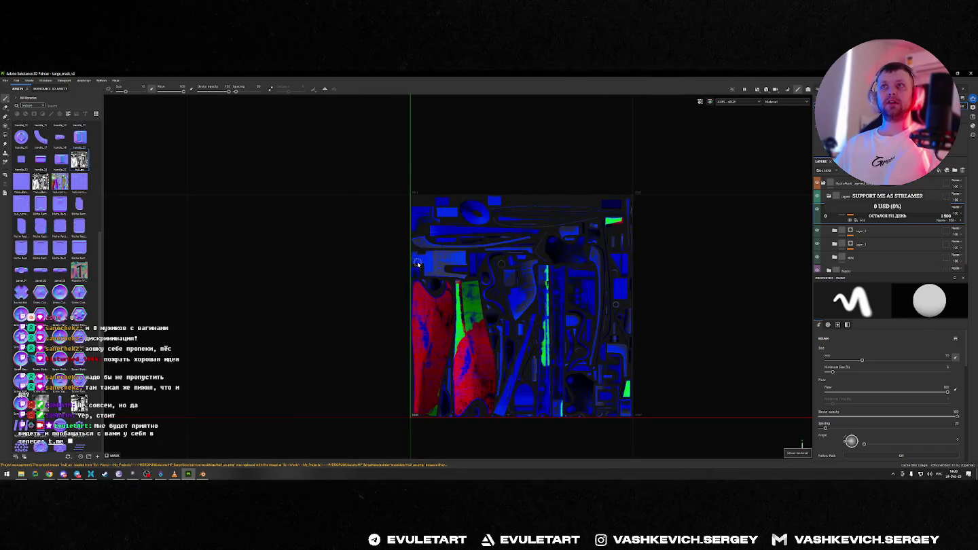
key(F2)
mouse_move(315, 192)
alt+mouse_down()
mouse_move(282, 187)
mouse_move(515, 218)
mouse_move(764, 225)
mouse_move(731, 190)
mouse_move(377, 244)
mouse_move(398, 240)
mouse_move(384, 207)
mouse_move(524, 318)
mouse_move(553, 225)
mouse_move(748, 253)
mouse_move(388, 299)
alt+mouse_up()
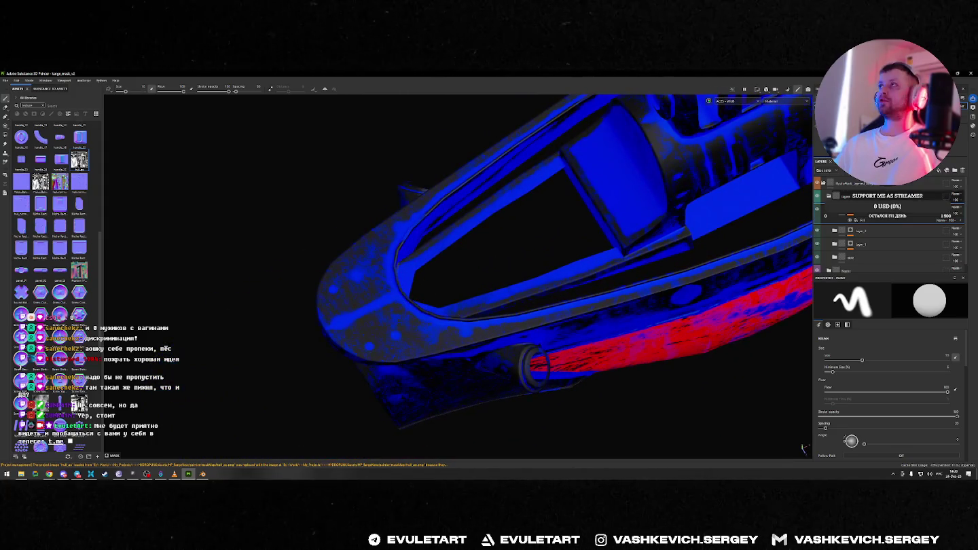
click(817, 231)
click(817, 230)
right_click(850, 212)
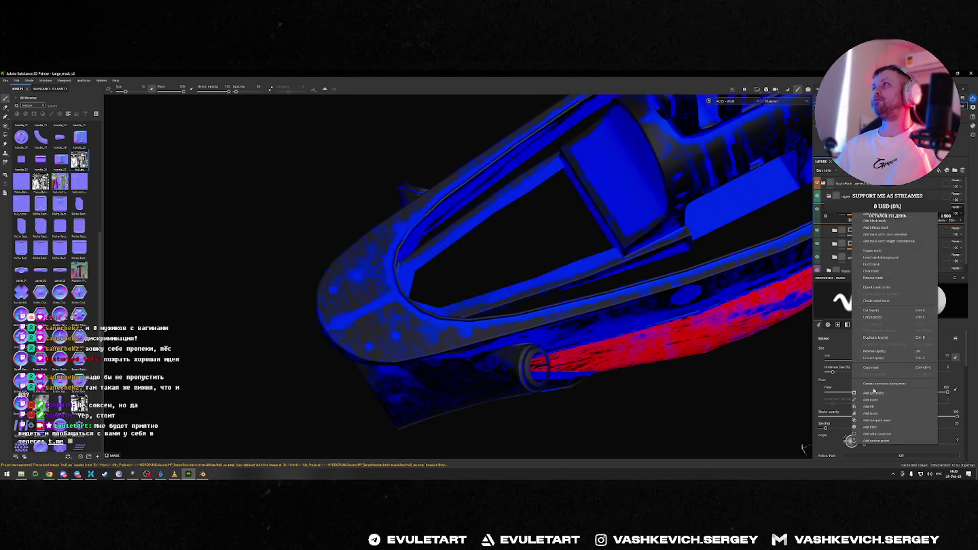
click(889, 402)
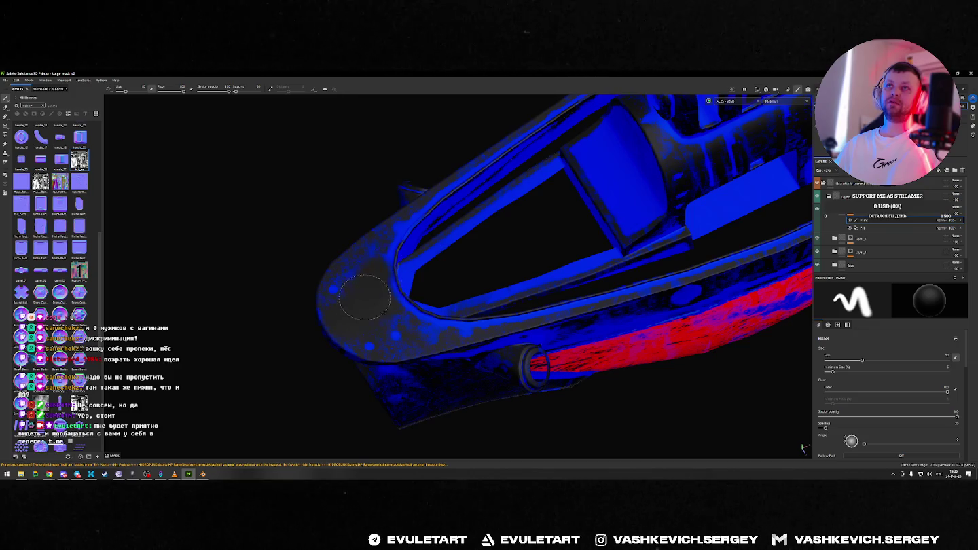
alt+drag(379, 303, 566, 274)
scroll(565, 273, down, 2)
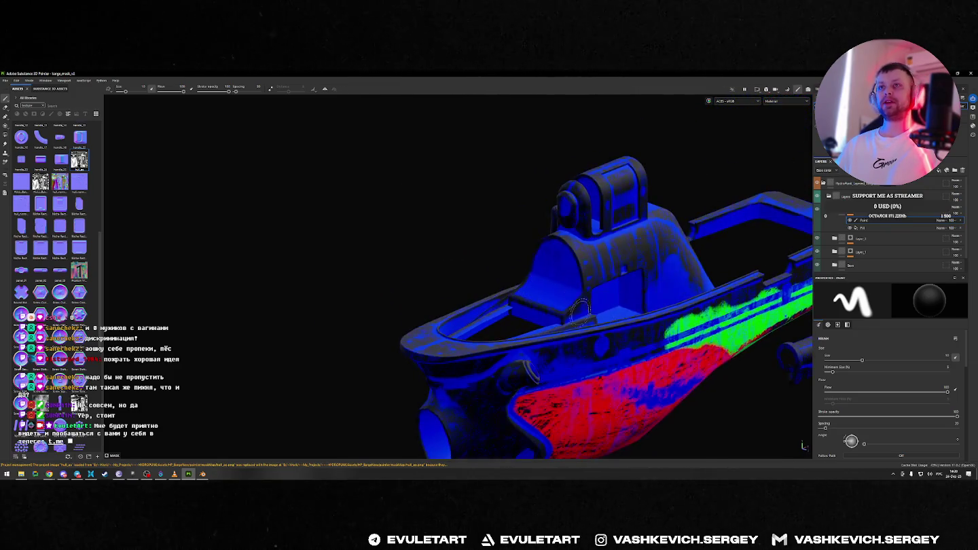
scroll(574, 309, down, 3)
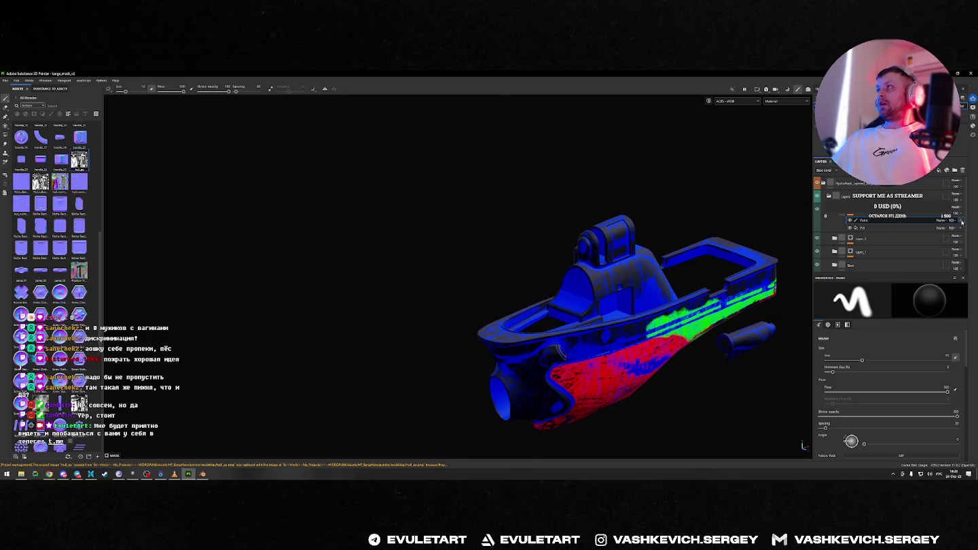
key(Delete)
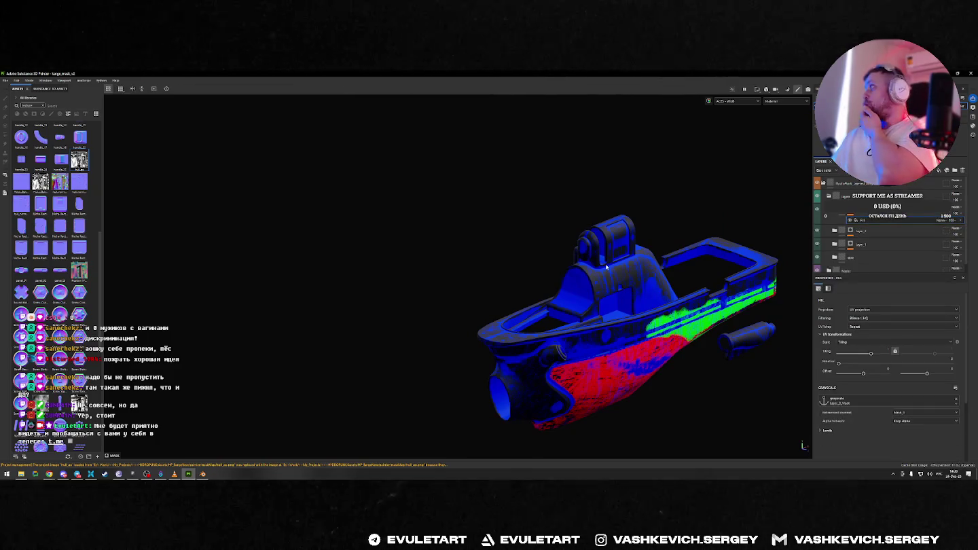